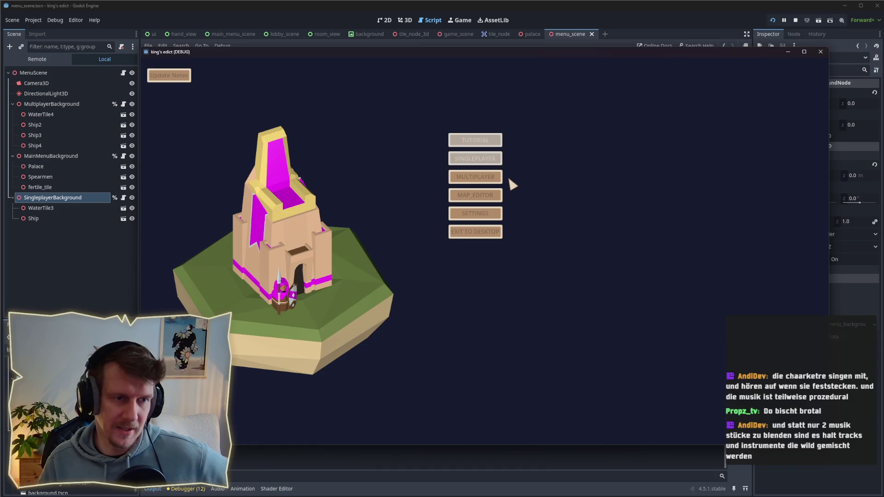
# Step: Create a multiplayer room, switch its map from Small Islands 2.map to even_steven.map, and start at position 0
pyautogui.click(498, 182)
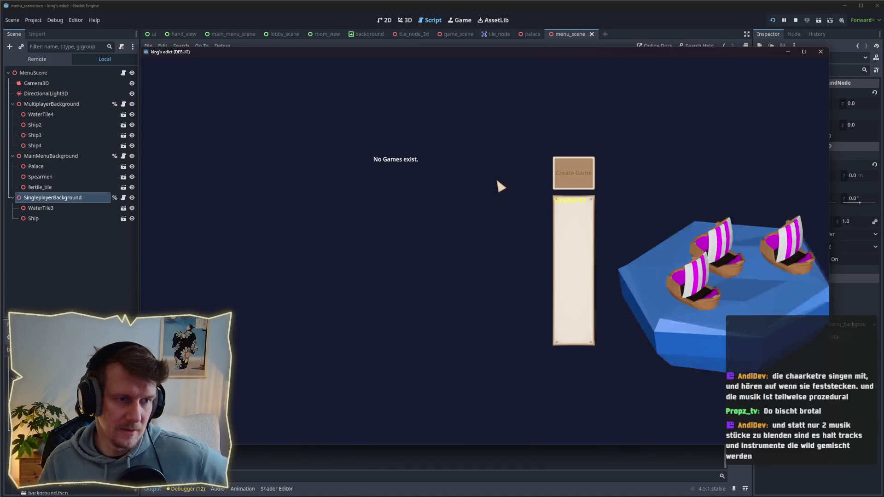
pyautogui.click(560, 180)
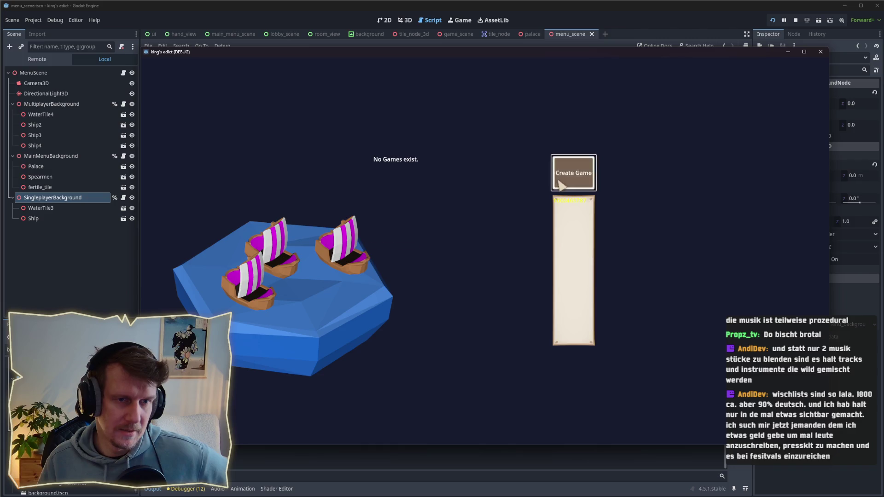
pyautogui.click(562, 102)
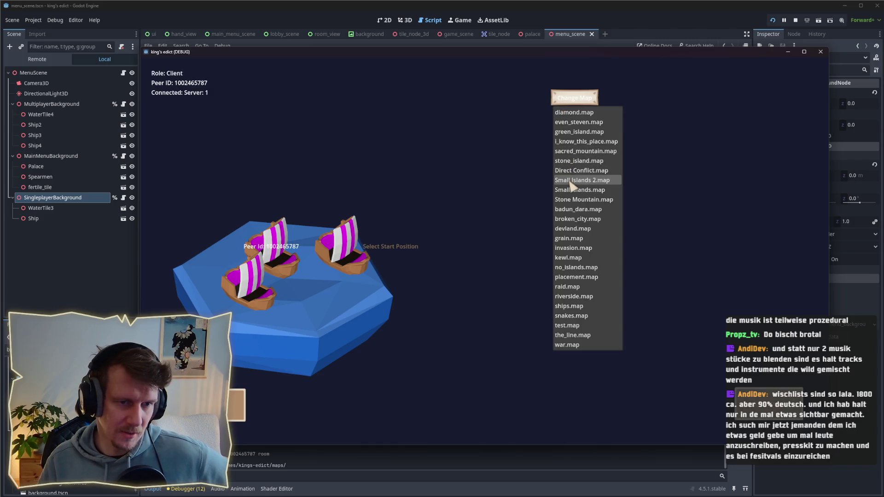
pyautogui.click(571, 180)
pyautogui.click(563, 102)
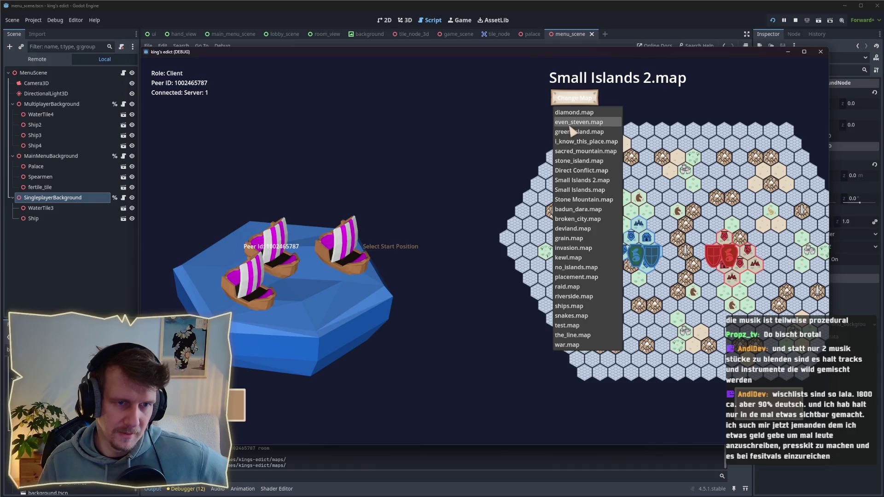
pyautogui.click(571, 132)
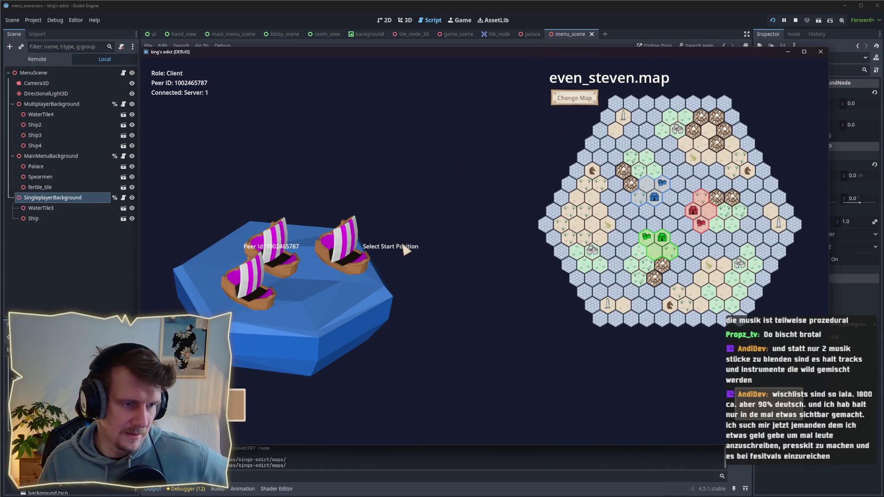
pyautogui.click(364, 271)
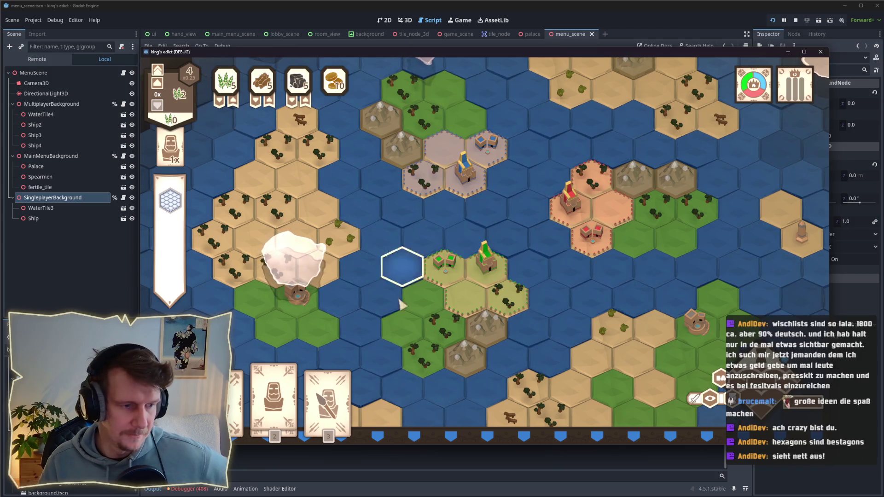
# Step: After cancelling a first card pick, play two Servant cards onto hexes near the palace
pyautogui.click(274, 385)
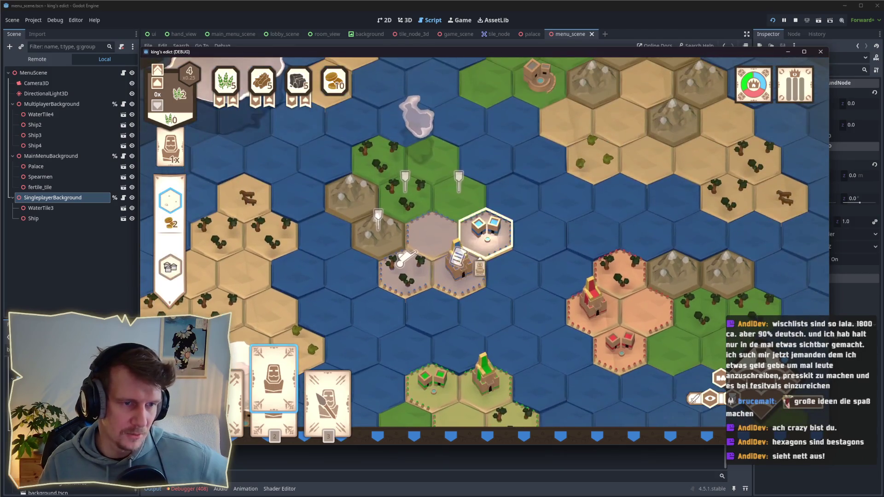
pyautogui.rightClick(511, 271)
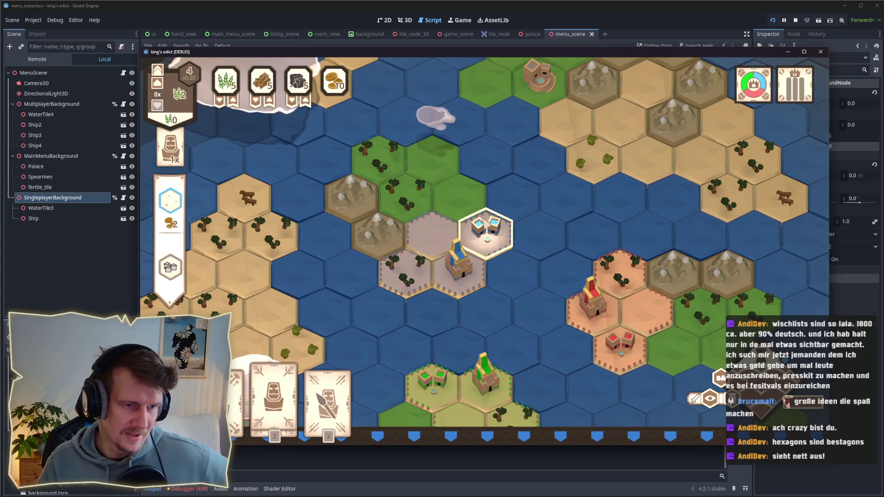
pyautogui.moveTo(288, 384)
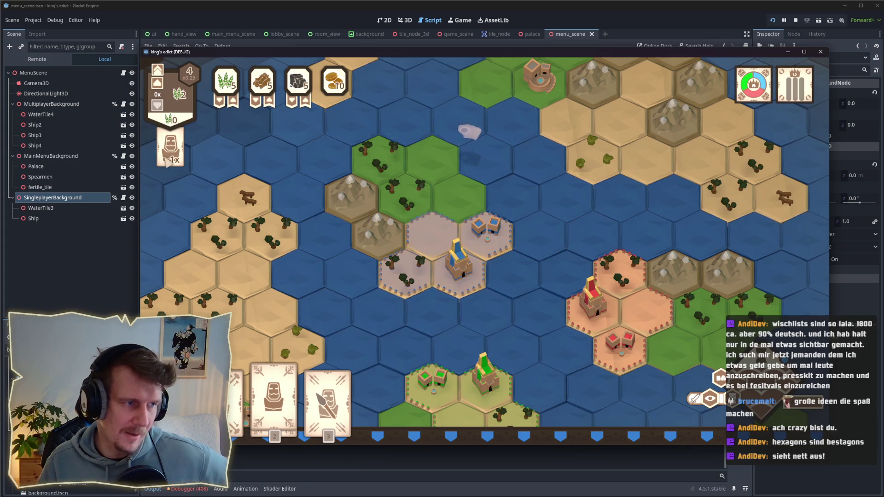
pyautogui.moveTo(173, 157)
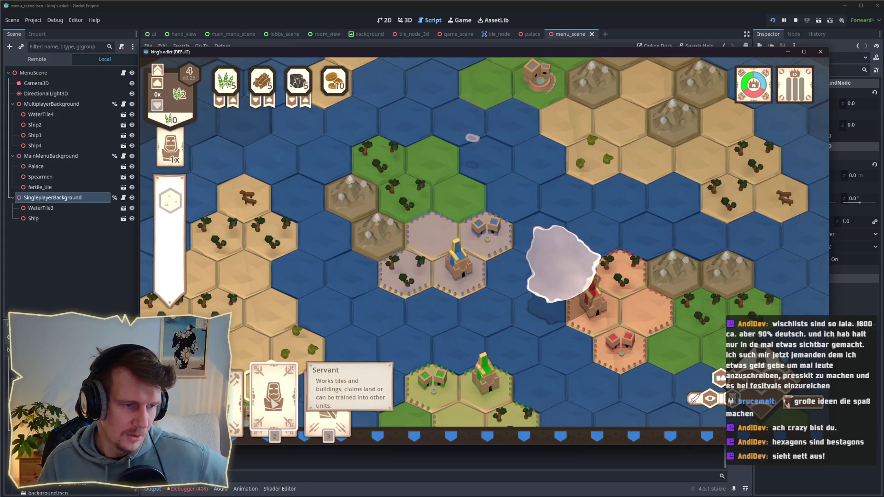
pyautogui.click(275, 404)
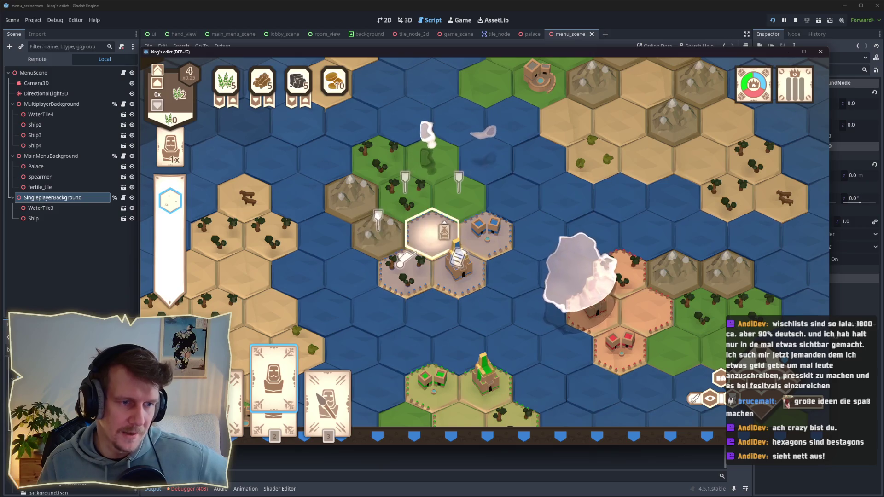
pyautogui.click(408, 198)
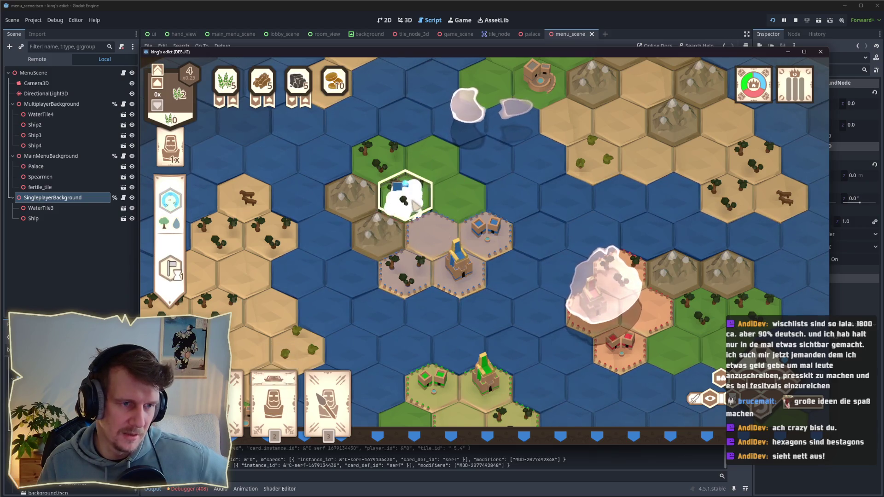
pyautogui.click(274, 396)
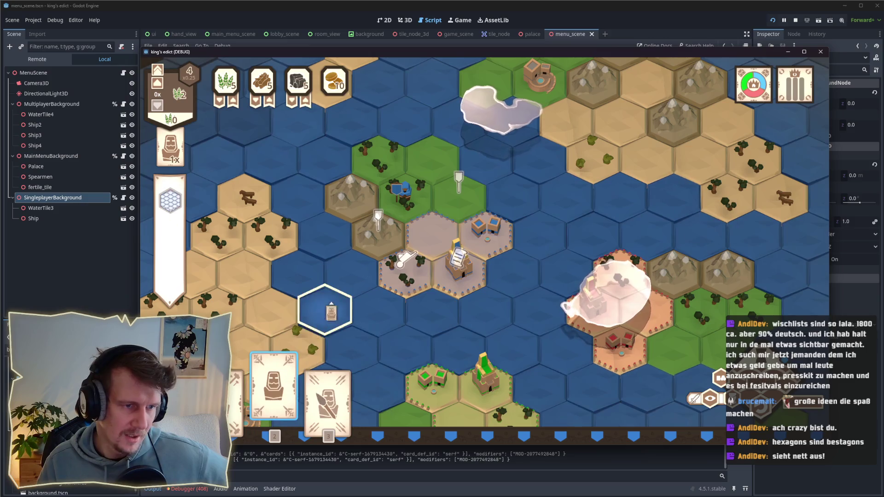
pyautogui.click(405, 270)
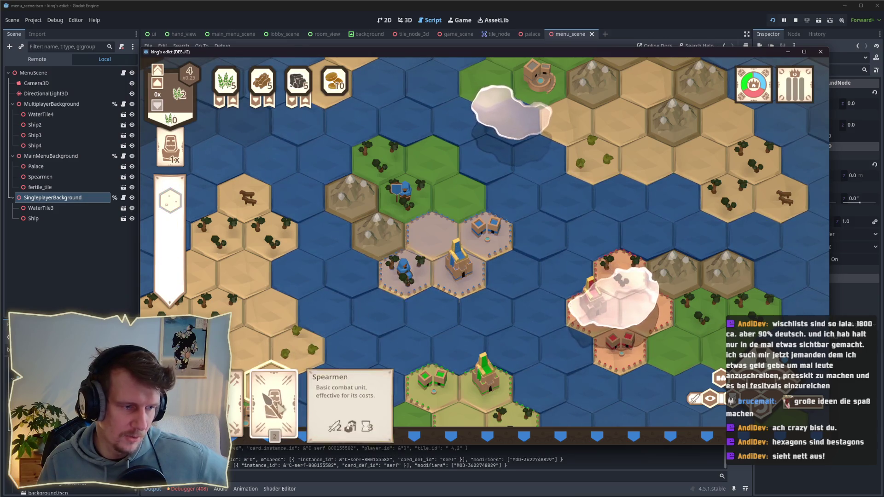
pyautogui.click(274, 396)
# Step: Have the Builder construct a Saw Mill on the hex beside the palace
pyautogui.click(424, 245)
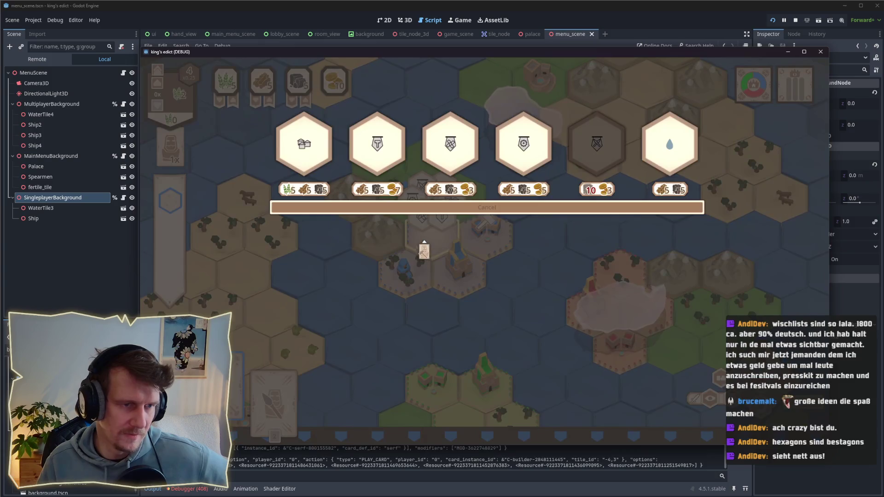
pyautogui.click(522, 144)
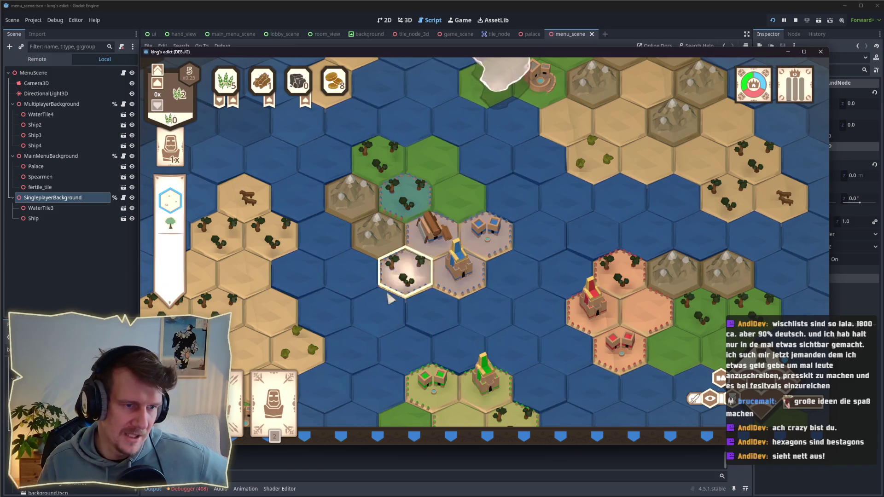
pyautogui.click(291, 413)
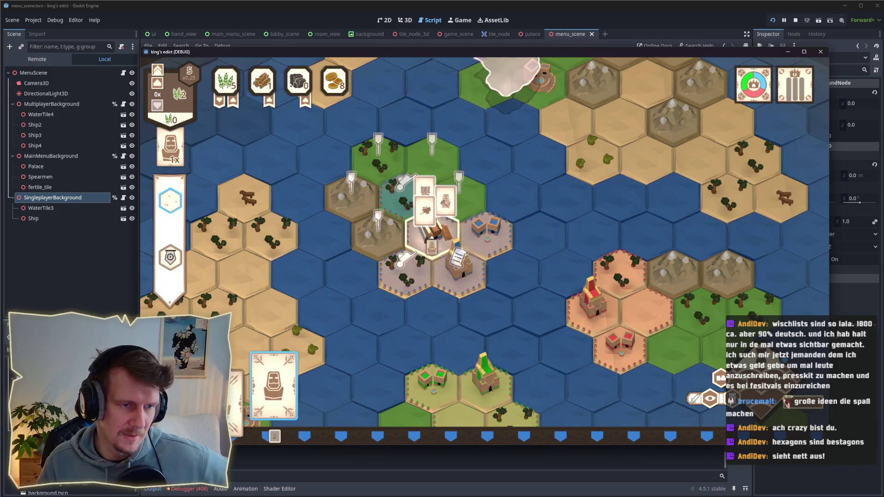
# Step: Train a Servant on the palace hex into a Builder, then drag the Spearmen card onto the board
pyautogui.click(432, 244)
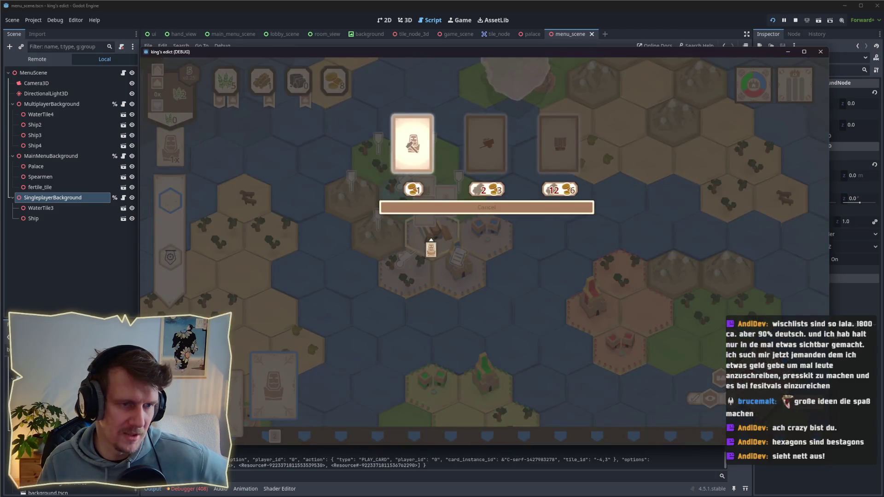
pyautogui.moveTo(544, 158)
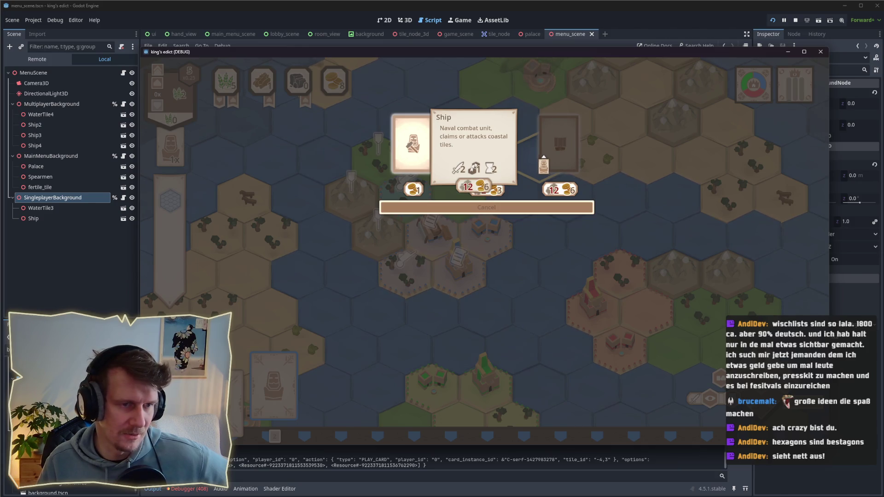
pyautogui.moveTo(423, 140)
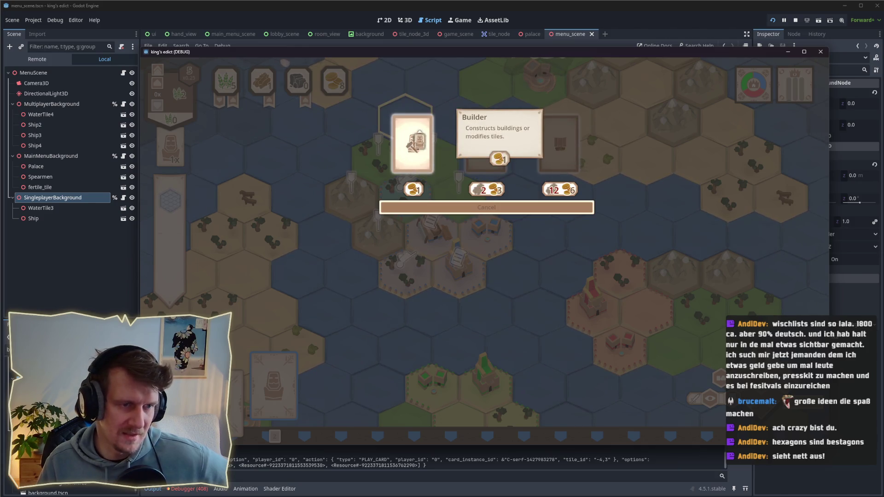
pyautogui.click(412, 145)
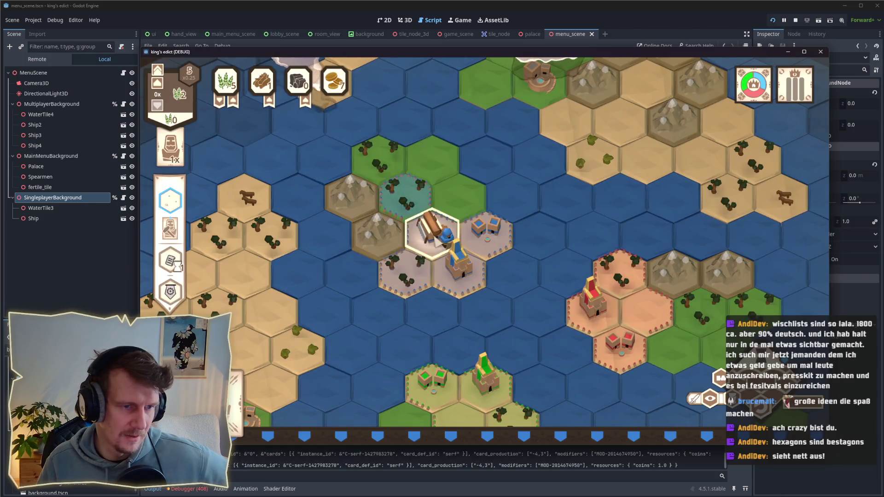
pyautogui.moveTo(237, 403)
pyautogui.moveTo(238, 403)
pyautogui.mouseDown()
pyautogui.moveTo(361, 287)
pyautogui.moveTo(396, 193)
pyautogui.moveTo(421, 207)
pyautogui.mouseUp()
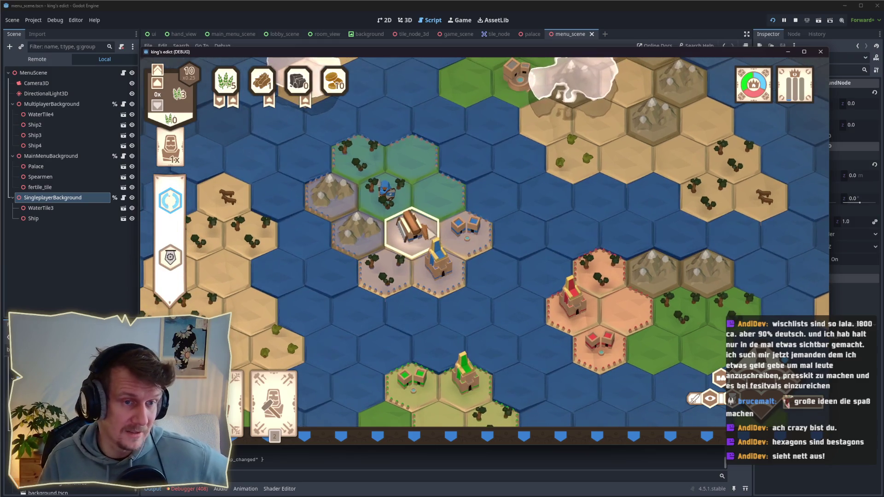
# Step: Start a Builder construction on a nearby hex, then place a castle on a hex beside the palace
pyautogui.click(292, 402)
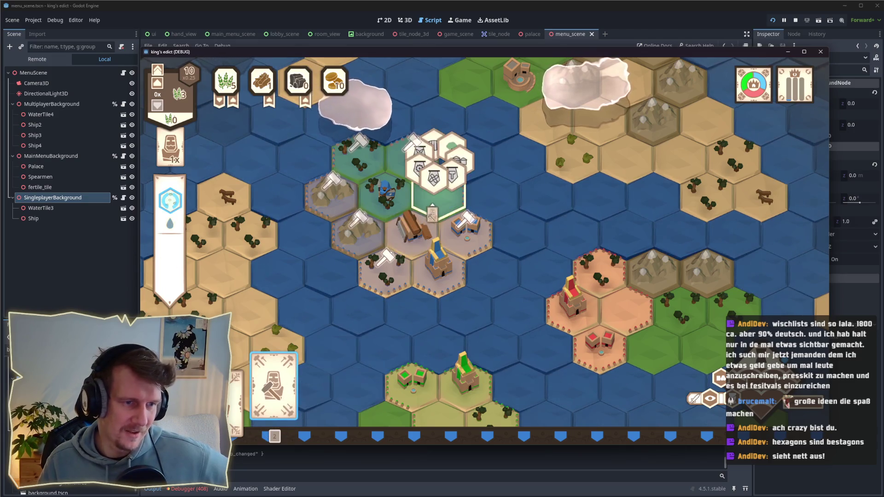
pyautogui.click(385, 265)
pyautogui.click(432, 187)
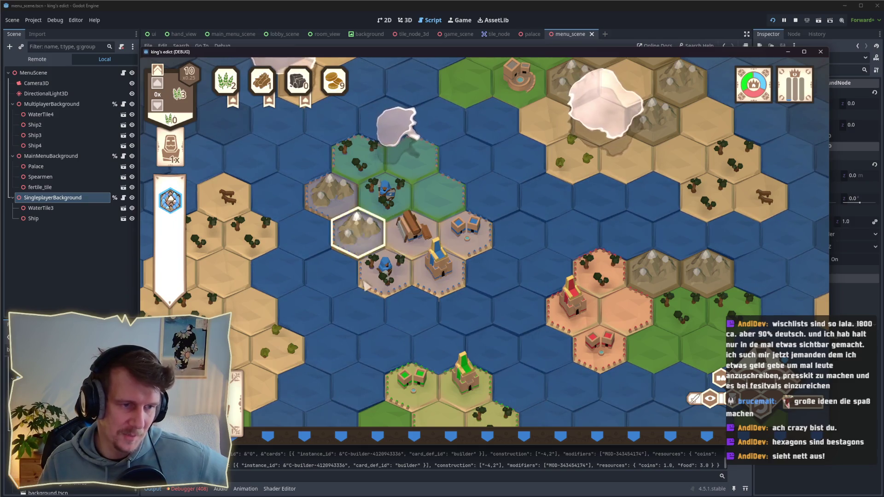
pyautogui.moveTo(237, 391)
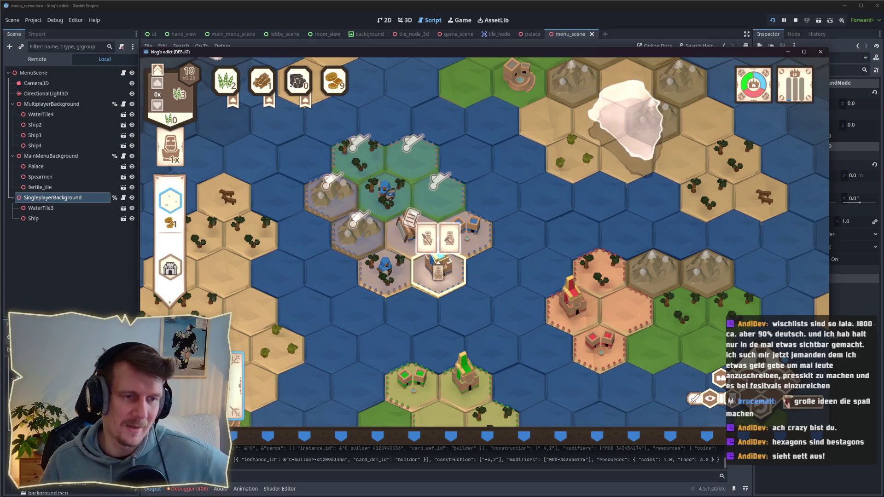
pyautogui.click(438, 272)
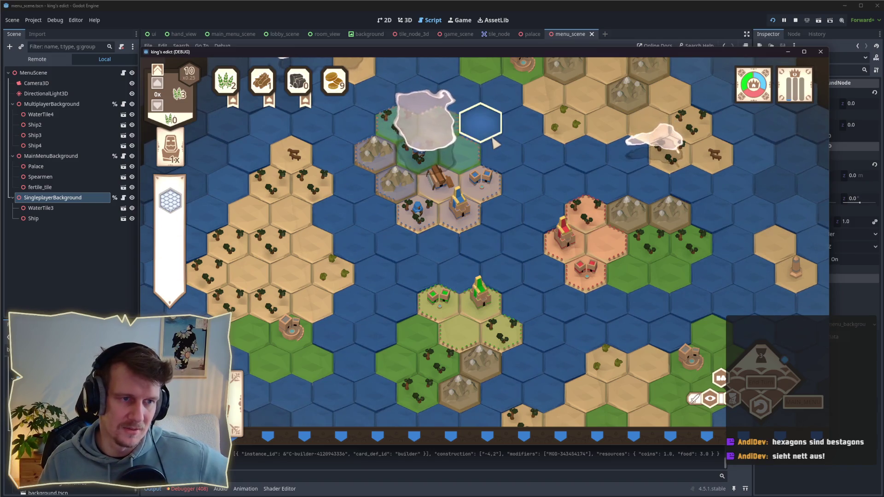
# Step: Inspect the water and house tile info, deselect, and zoom the map in three notches
pyautogui.click(439, 131)
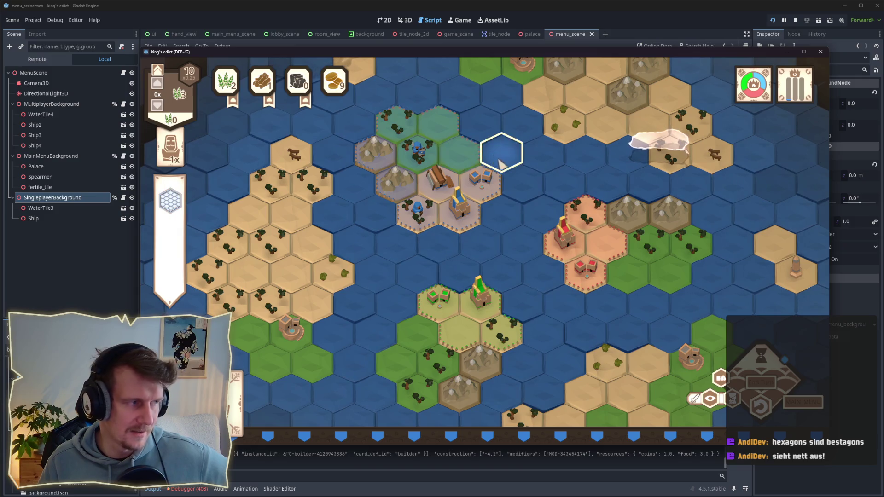
pyautogui.click(501, 184)
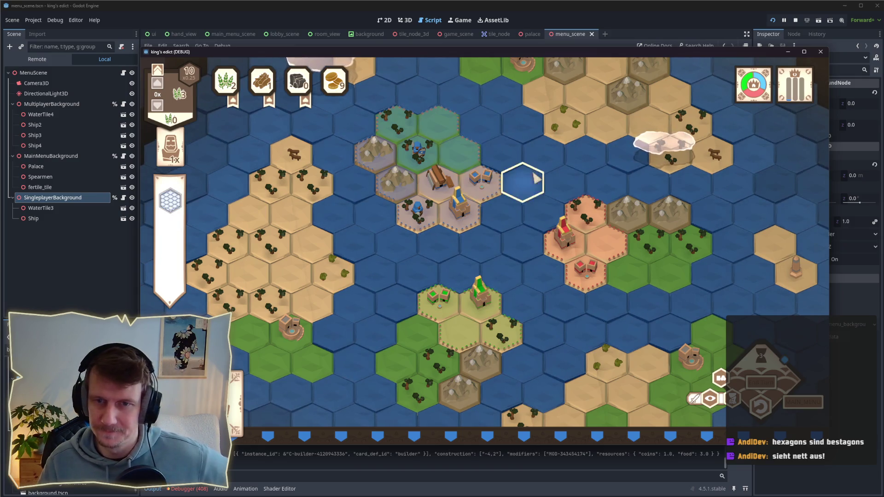
pyautogui.click(607, 184)
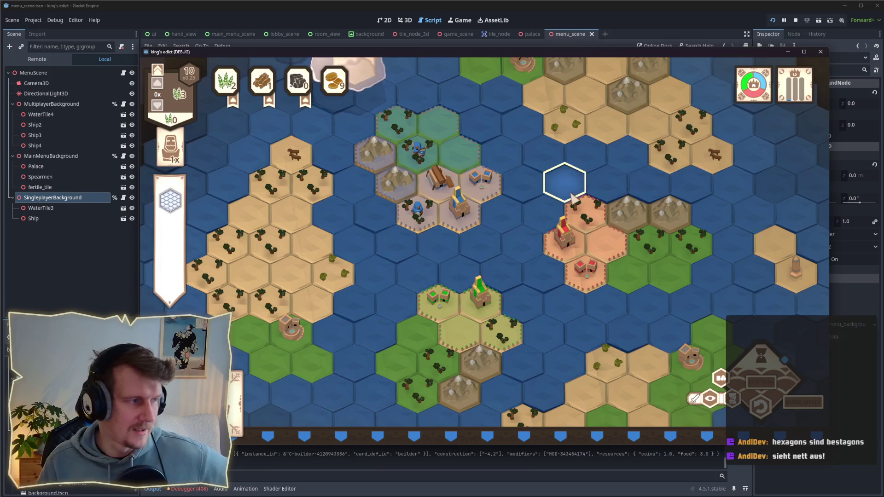
pyautogui.scroll(2, 573, 199)
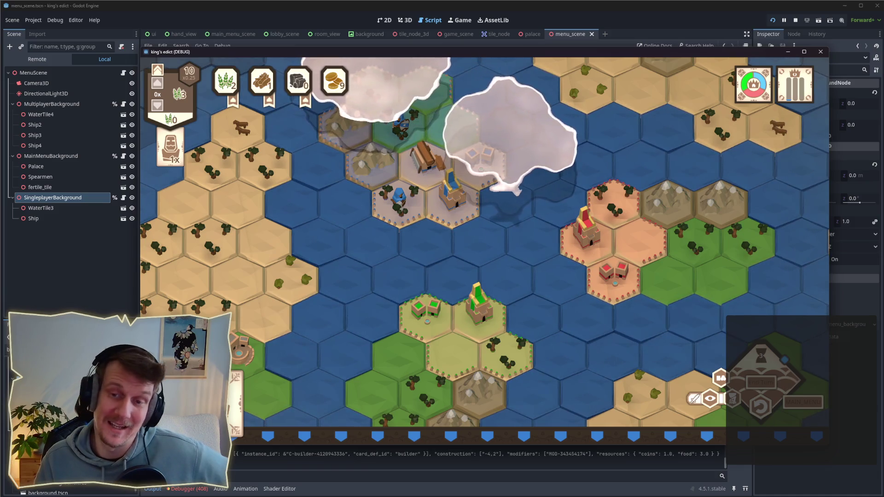
pyautogui.moveTo(778, 198)
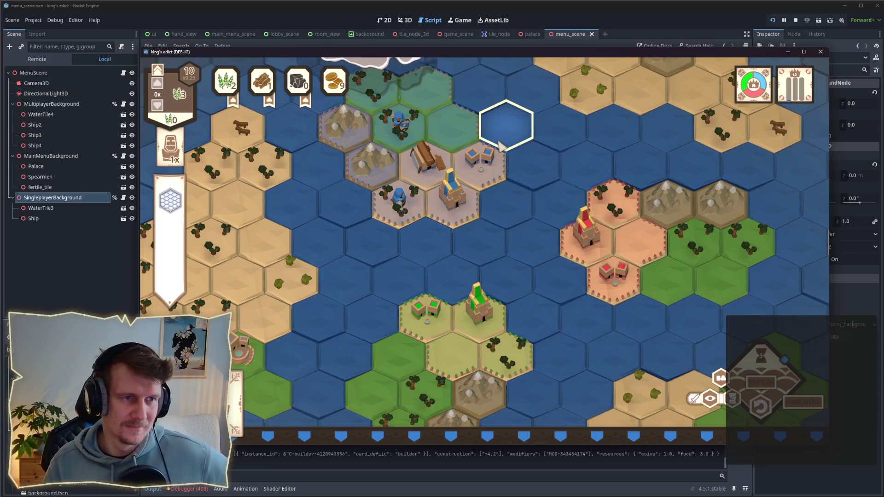
# Step: Deselect the water hex, check then deselect the palace hex's cards, and zoom the map out
pyautogui.click(501, 146)
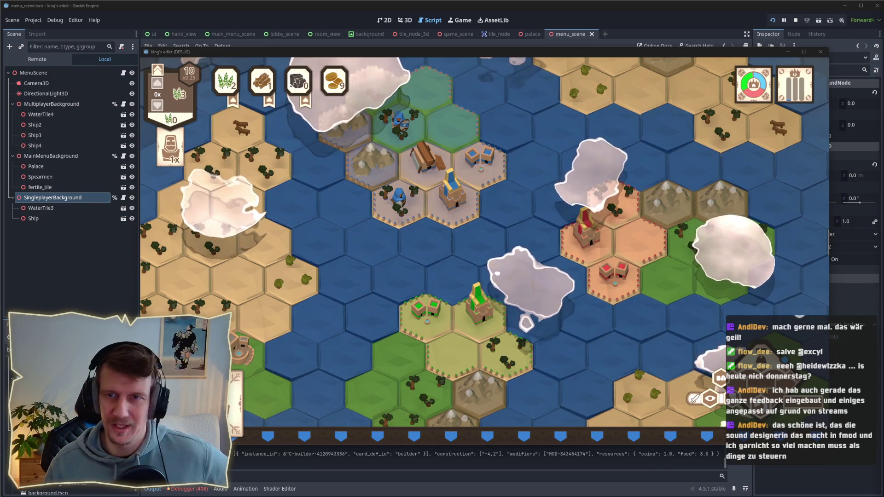
pyautogui.click(591, 248)
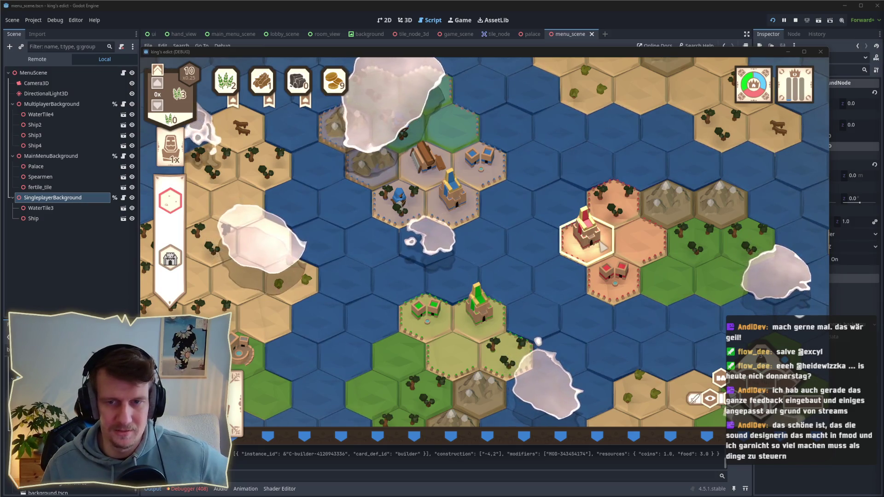
pyautogui.press('Escape')
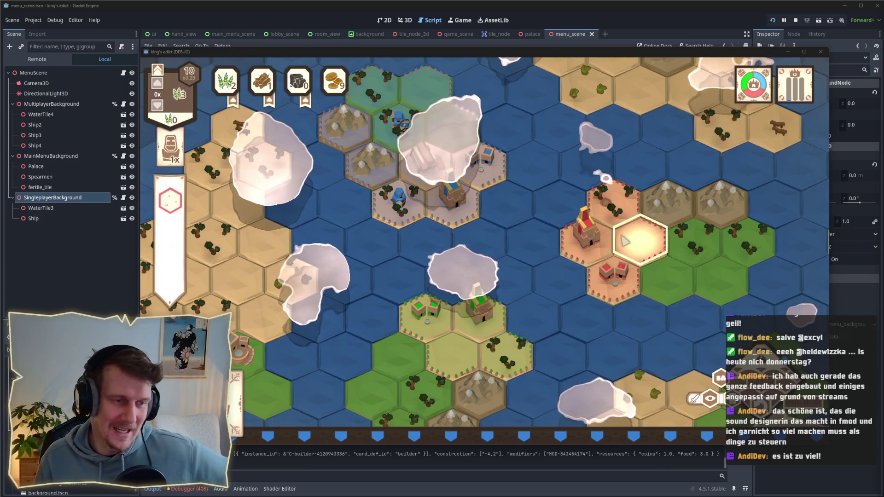
pyautogui.scroll(-2, 625, 240)
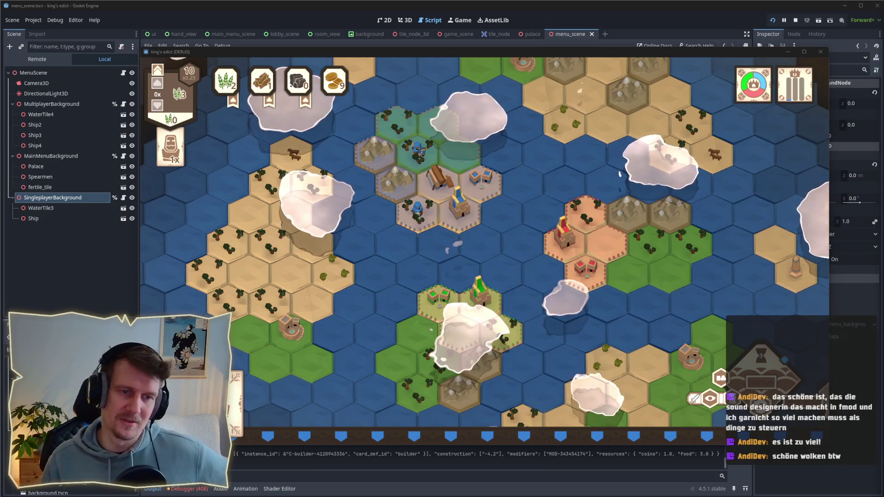
pyautogui.click(728, 259)
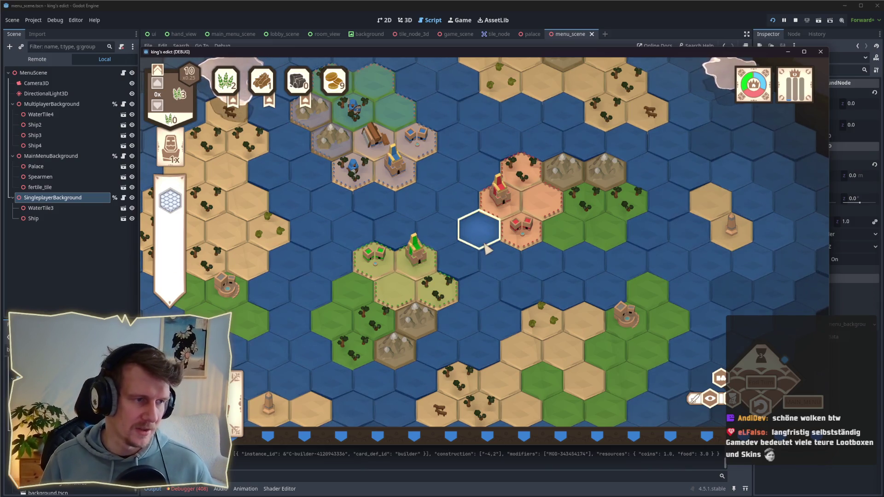
# Step: Pan the game view toward the map's top-left edge, then stop the running game
pyautogui.press('space')
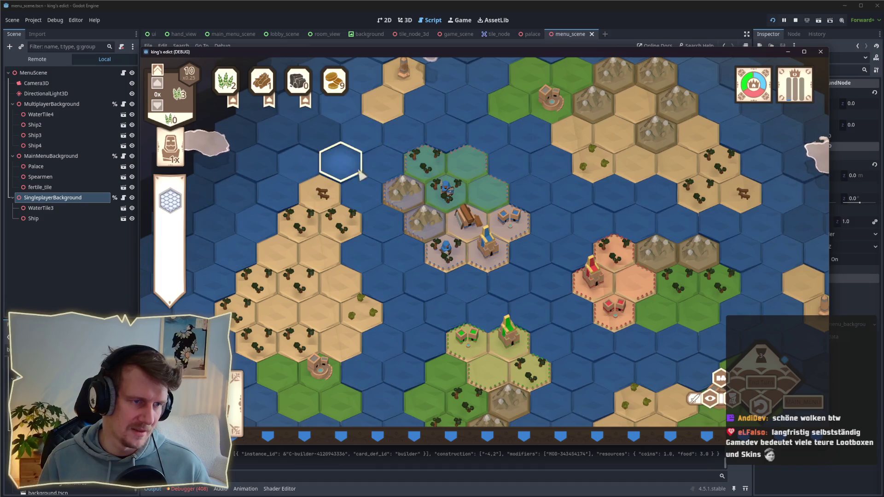
pyautogui.press('space')
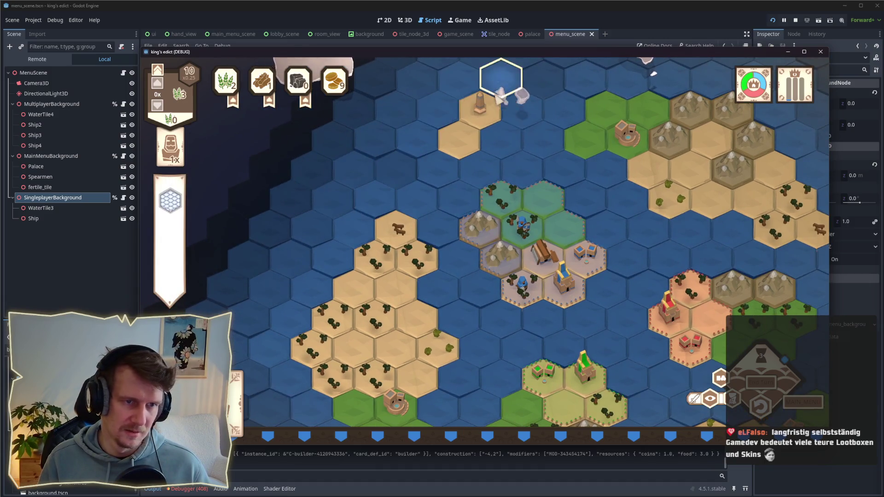
pyautogui.press('space')
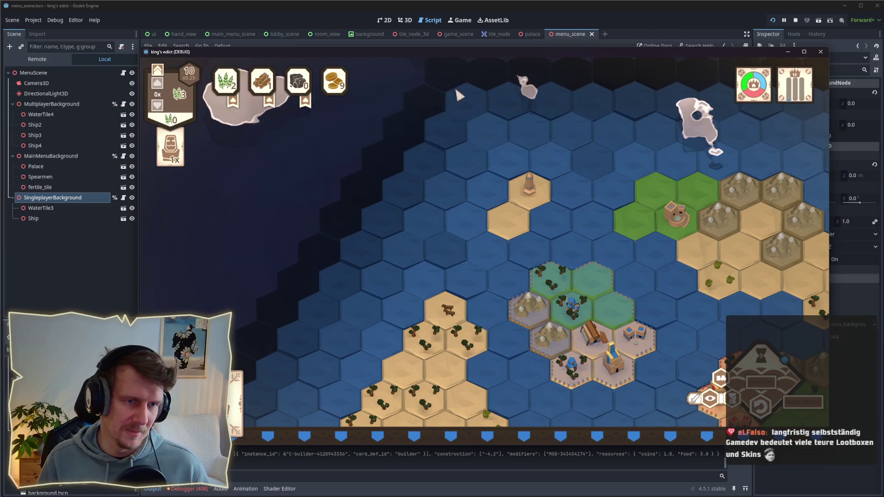
pyautogui.press('space')
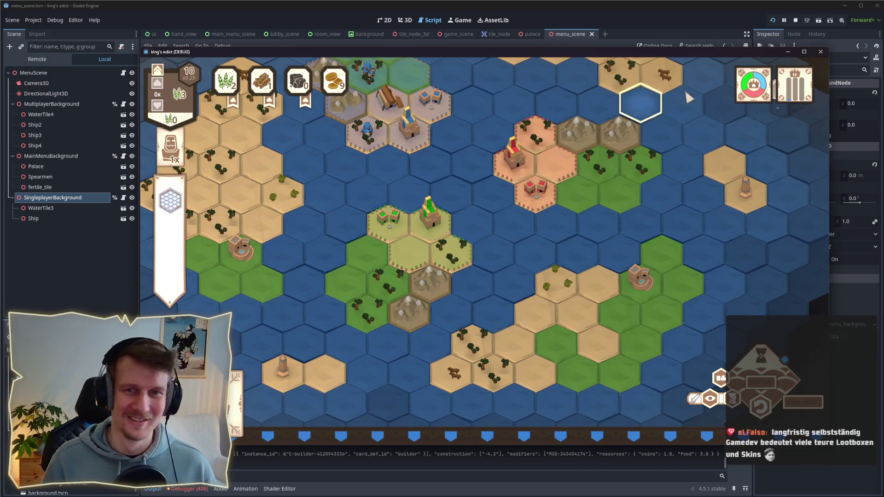
pyautogui.click(795, 21)
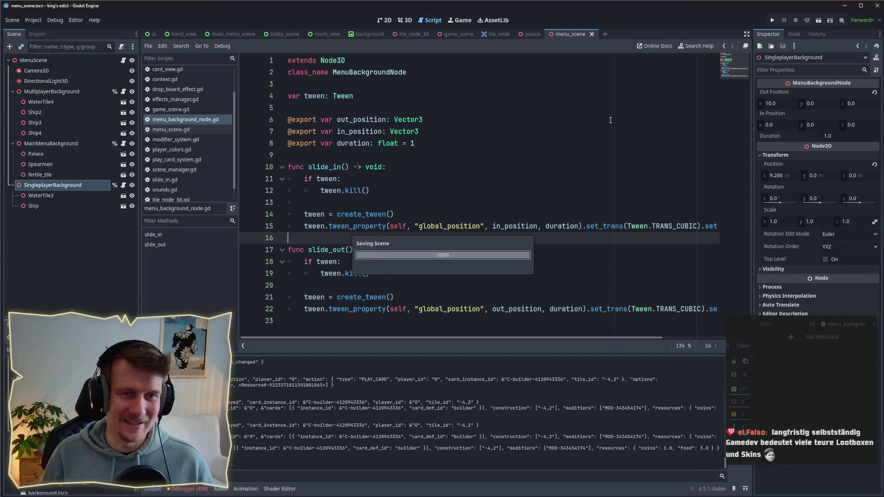
# Step: Relaunch the game, go back and forth between main menu and multiplayer lobby, then join the listed room
pyautogui.click(772, 21)
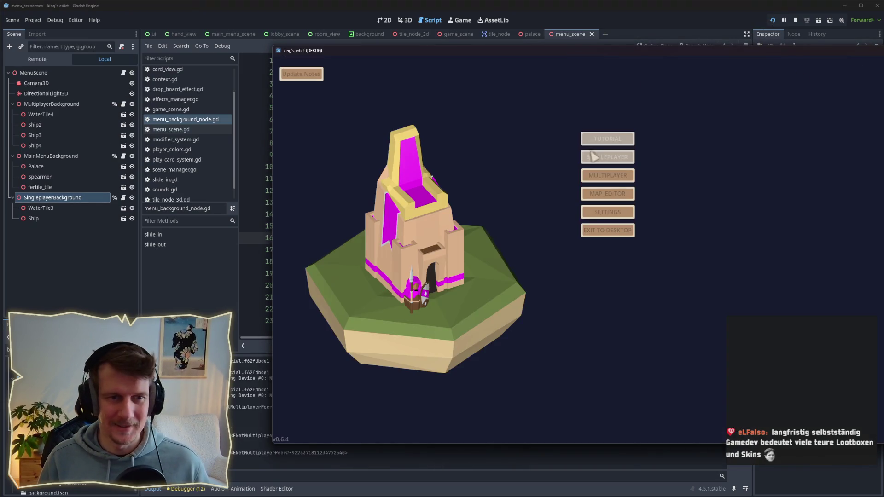
pyautogui.click(607, 178)
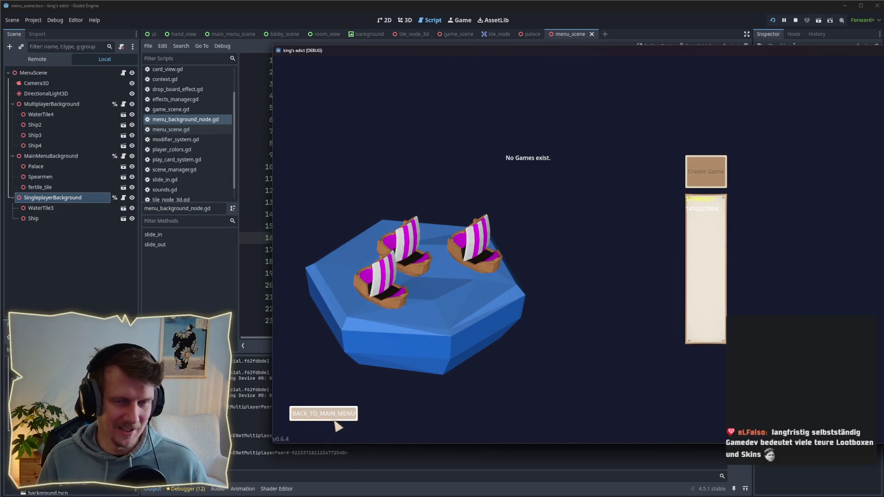
pyautogui.click(333, 417)
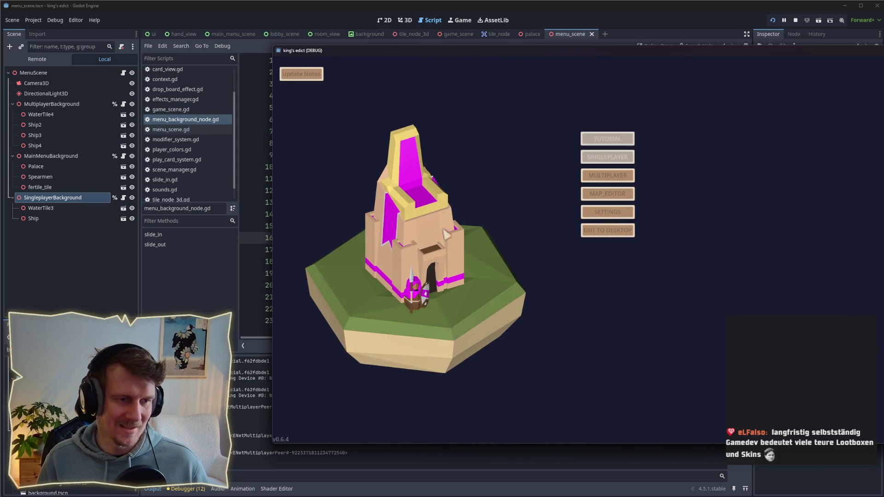
pyautogui.click(593, 178)
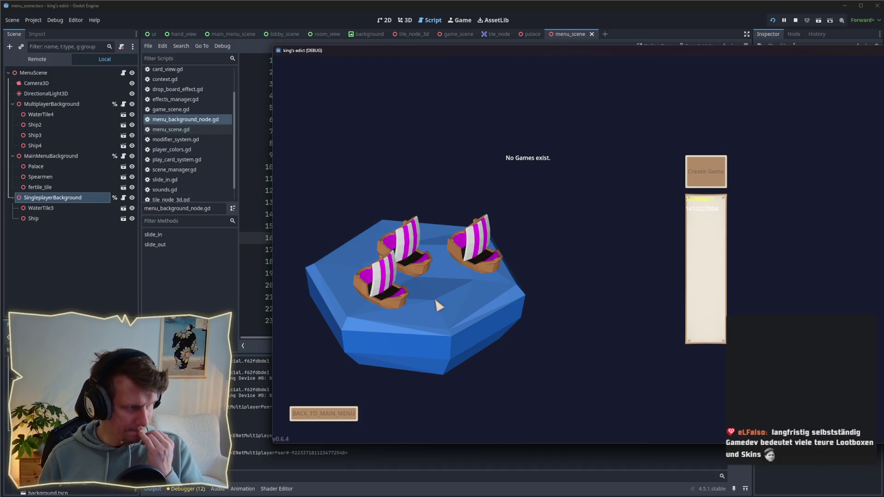
pyautogui.click(340, 414)
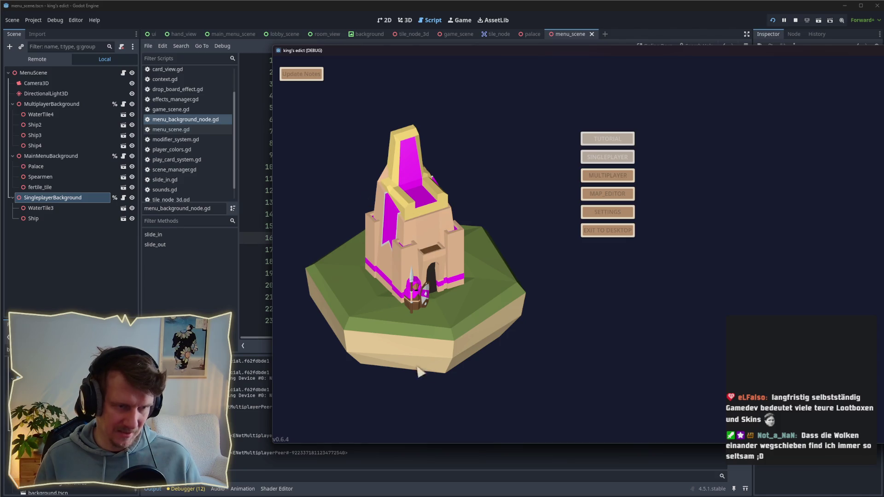
pyautogui.click(599, 179)
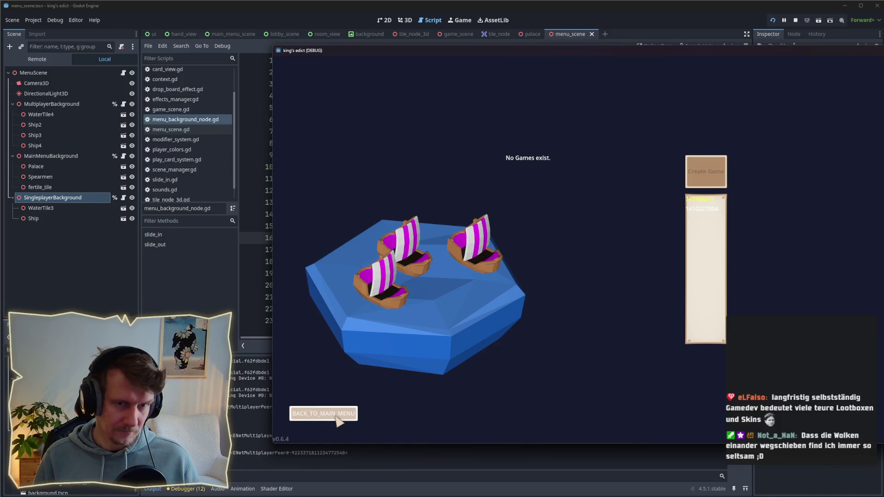
pyautogui.click(701, 208)
pyautogui.click(708, 95)
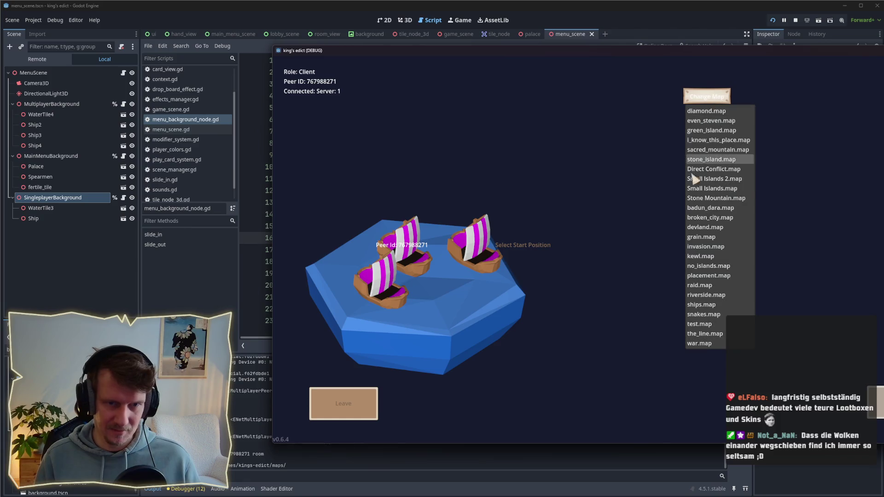
pyautogui.click(702, 190)
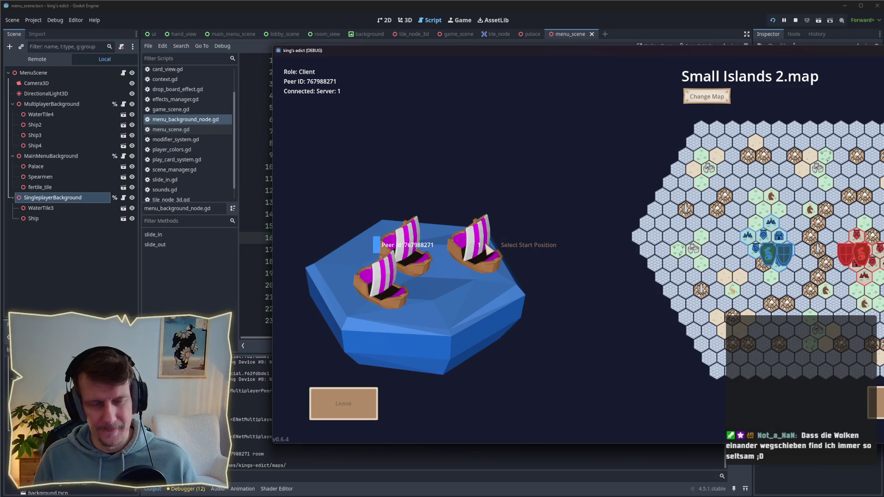
pyautogui.click(366, 397)
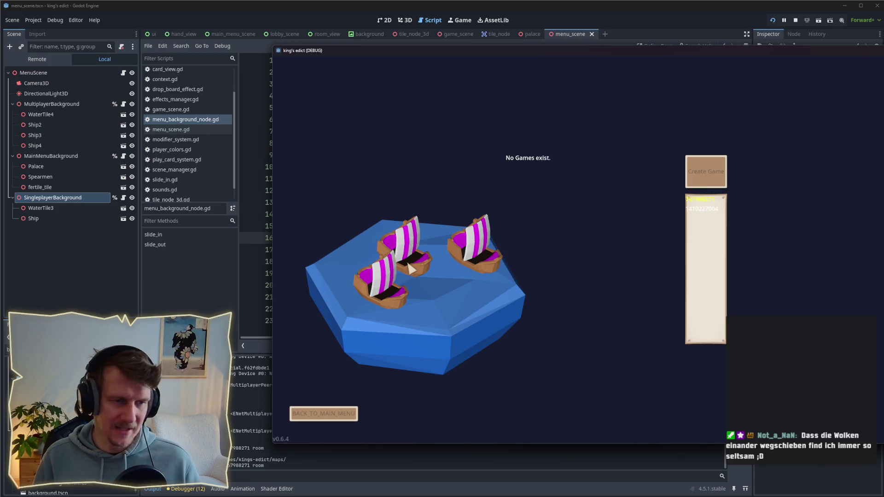
pyautogui.moveTo(653, 54); pyautogui.dragTo(477, 48)
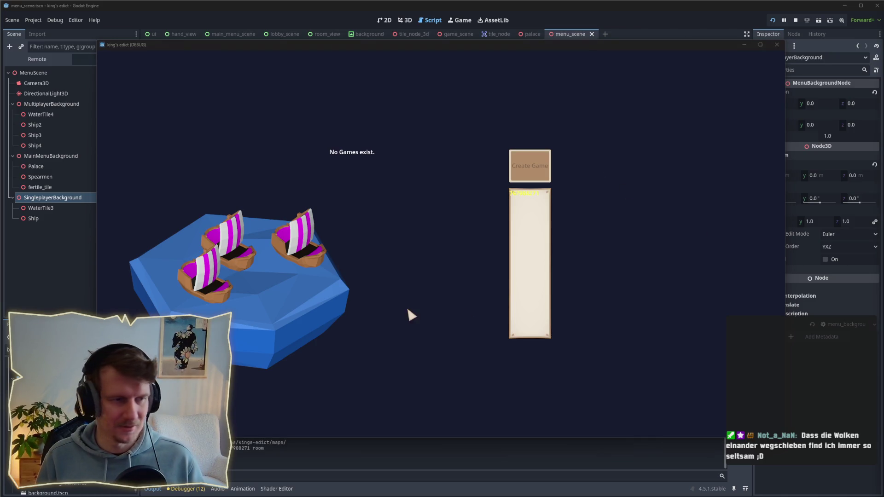
# Step: Refocus the game window and escape from the lobby back to the palace-island main menu
pyautogui.click(399, 277)
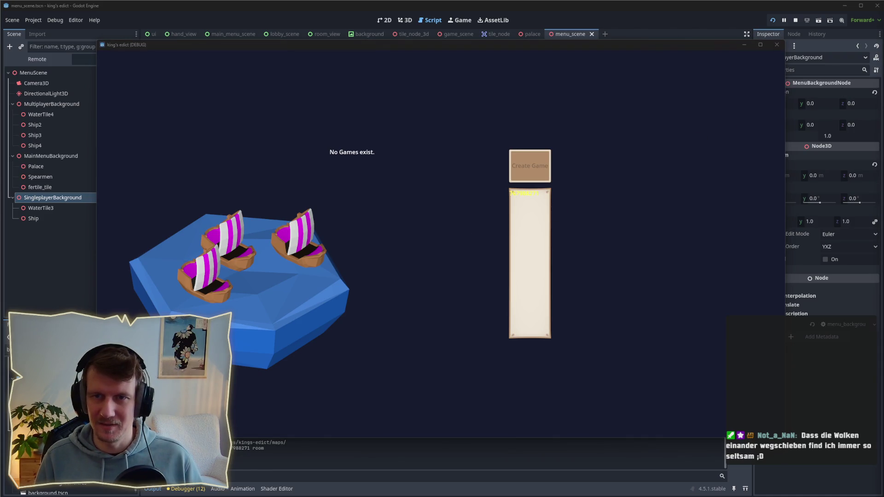
pyautogui.click(382, 255)
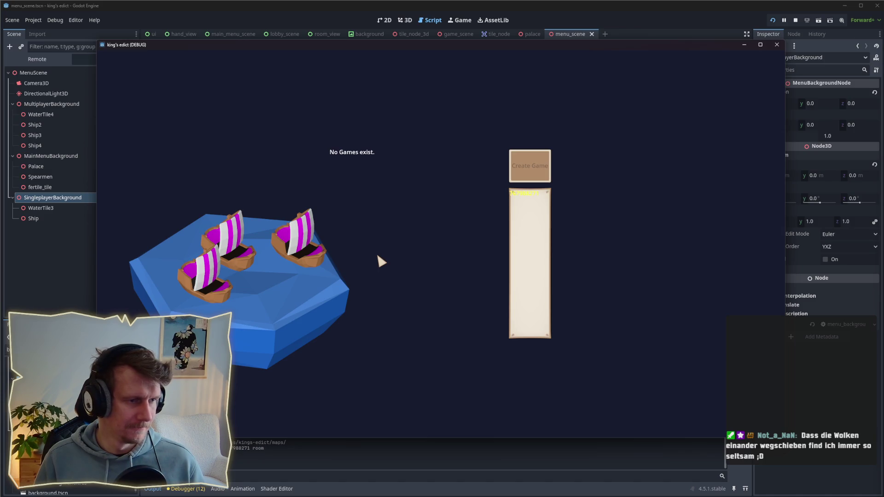
pyautogui.press('Escape')
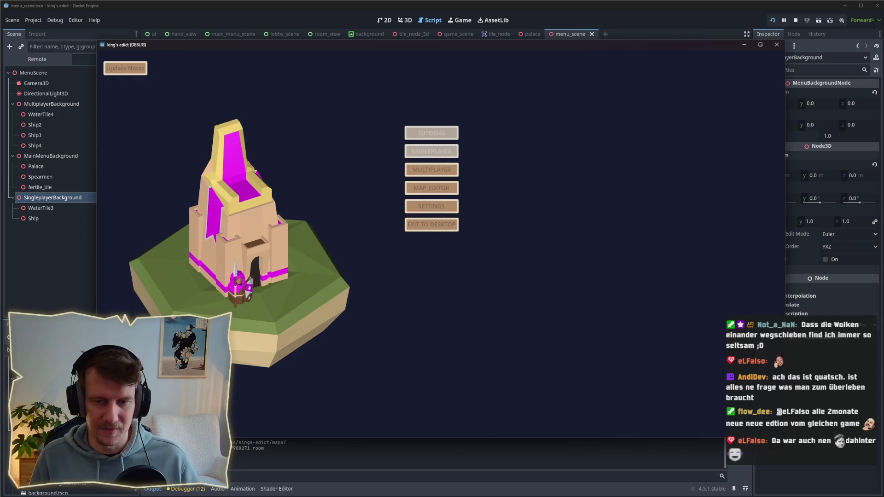
pyautogui.click(441, 169)
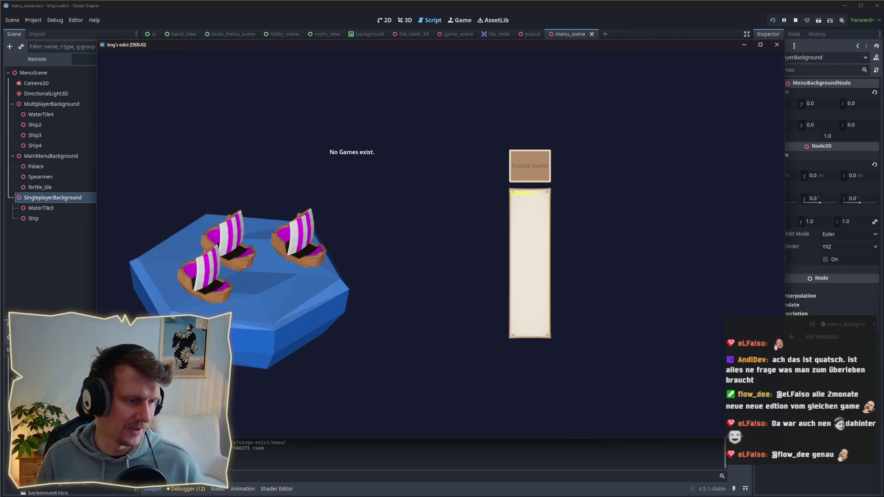
pyautogui.press('Escape')
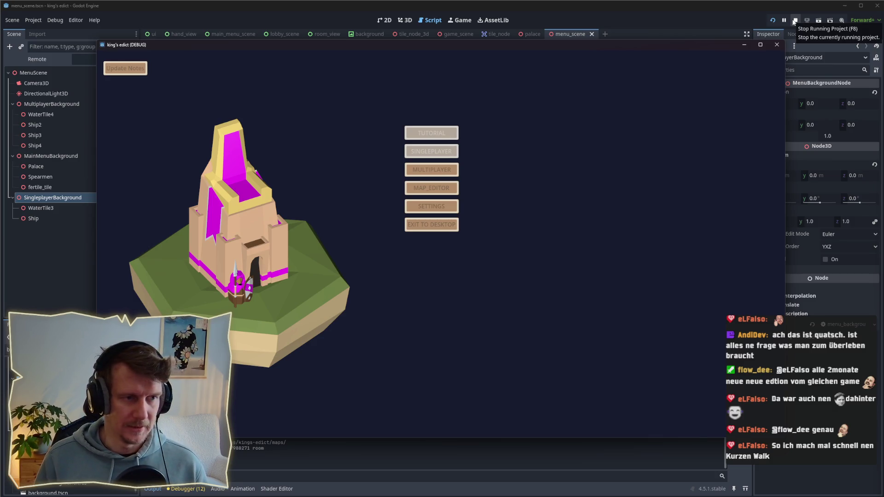
pyautogui.click(795, 21)
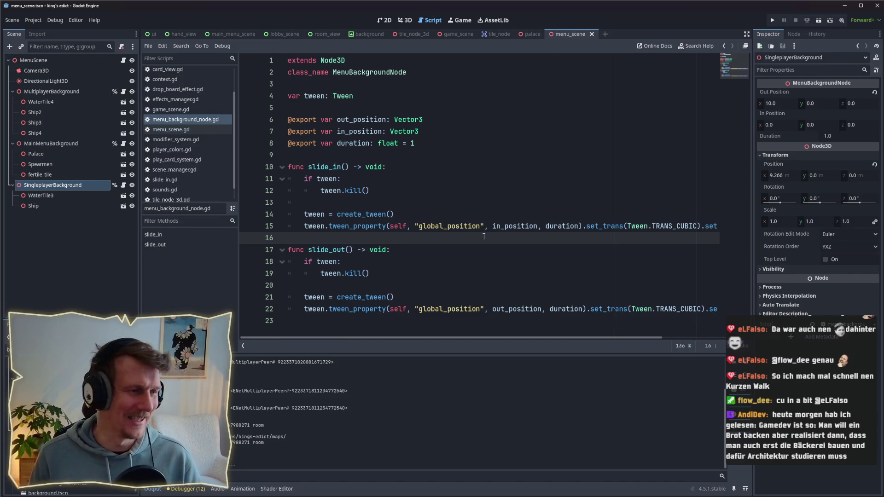
# Step: Place the cursor at the end of line 14, after create_tween(), in menu_background_node.gd
pyautogui.click(414, 215)
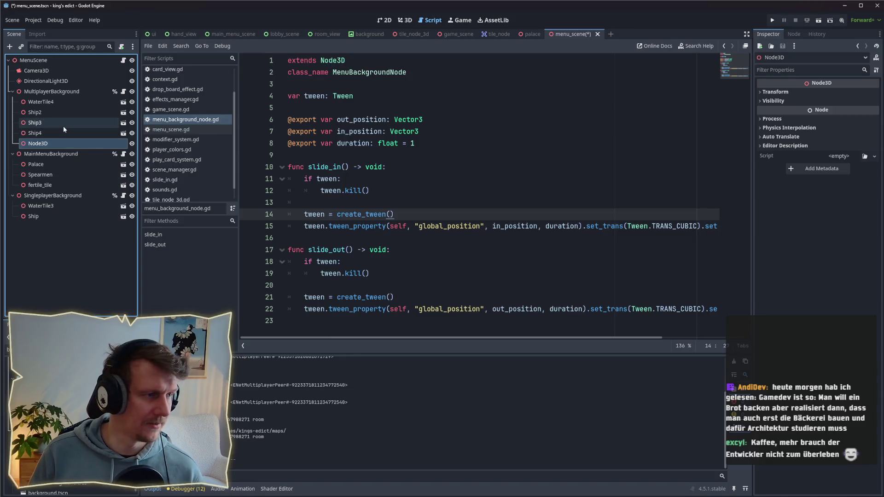
# Step: Move WaterTile4, Ship2, Ship3 and Ship4 under the new Node3D in the Scene dock
pyautogui.click(40, 102)
pyautogui.keyDown('shift'); pyautogui.click(43, 132); pyautogui.keyUp('shift')
pyautogui.moveTo(48, 107); pyautogui.dragTo(52, 144)
pyautogui.click(46, 102)
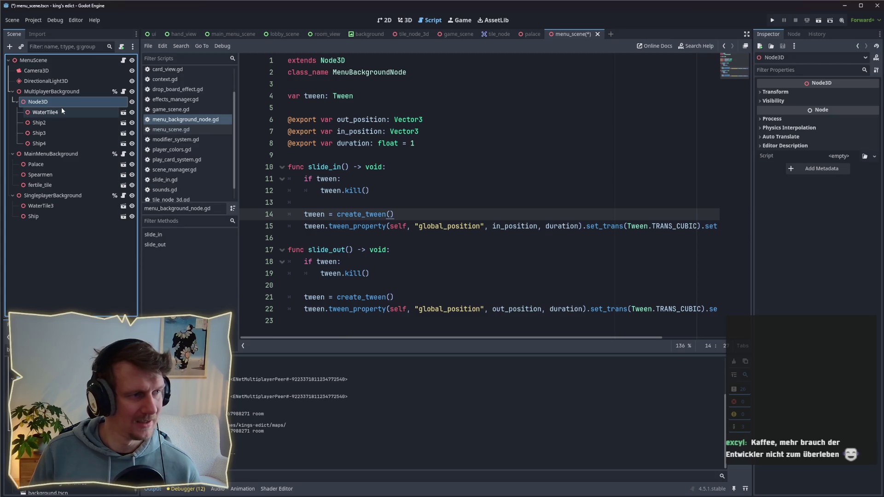
pyautogui.moveTo(60, 112); pyautogui.dragTo(56, 102)
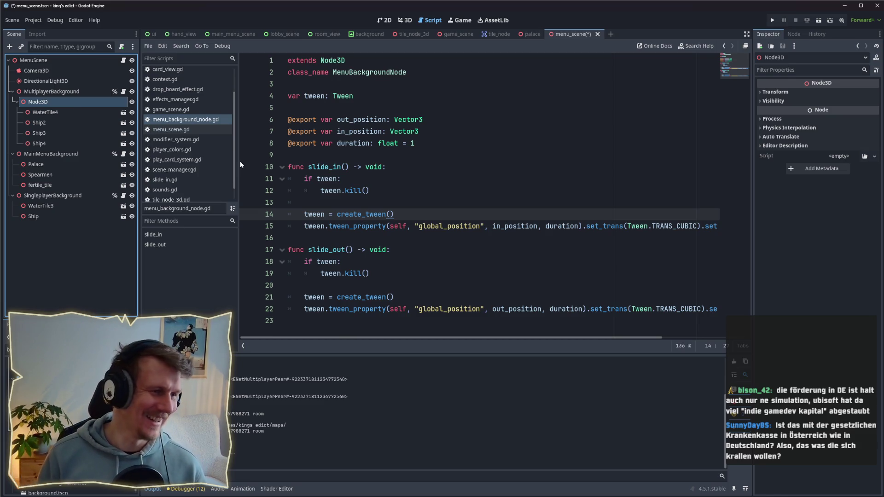
pyautogui.click(427, 198)
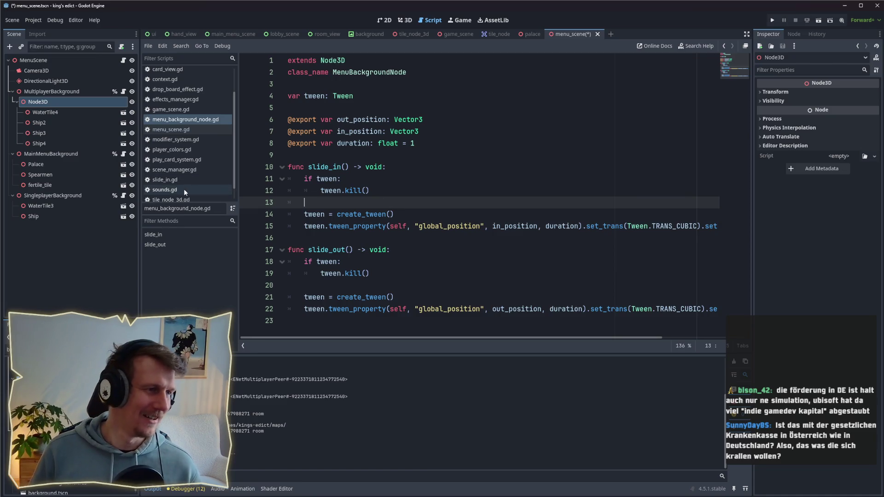
pyautogui.click(54, 106)
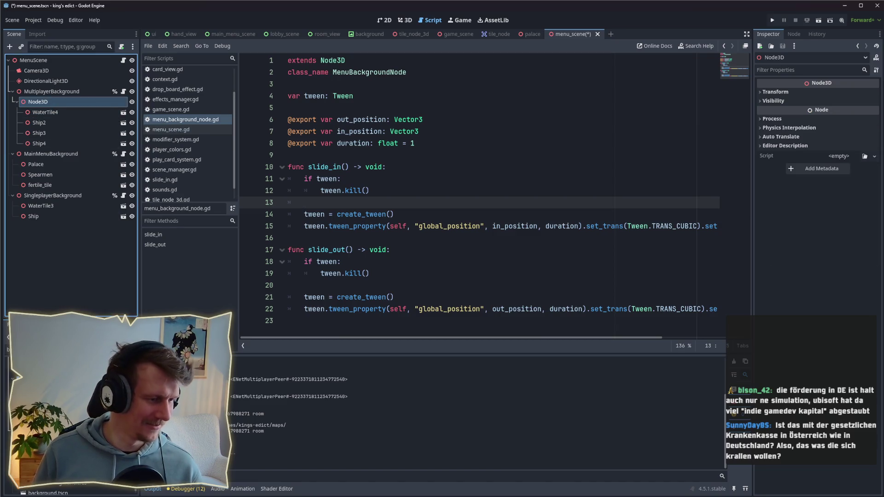
pyautogui.click(8, 350)
pyautogui.write('w')
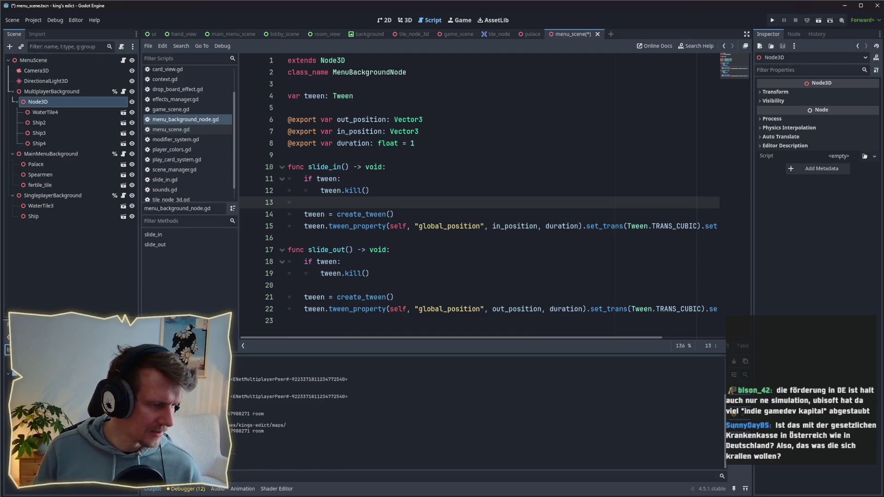
pyautogui.hotkey('alt', 'Left')
# Step: Scroll board_3d.gd to the spawn_tile function around line 181
pyautogui.scroll(-15, 395, 226)
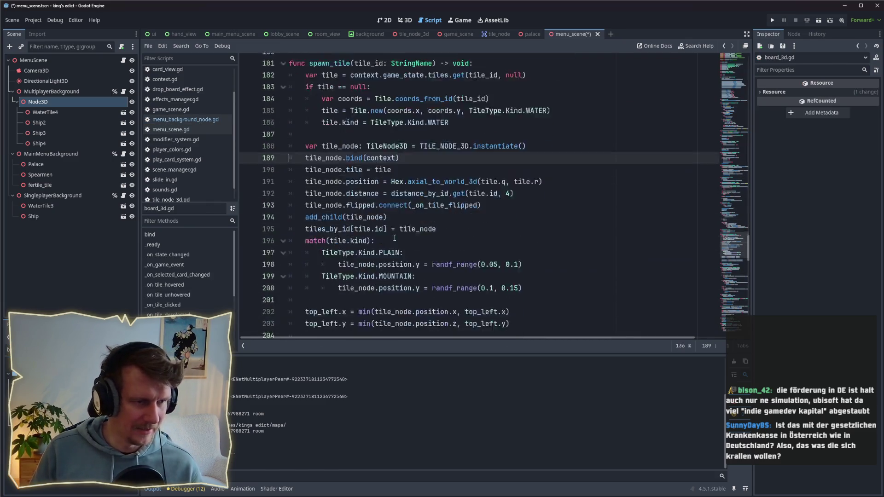
pyautogui.scroll(3, 479, 228)
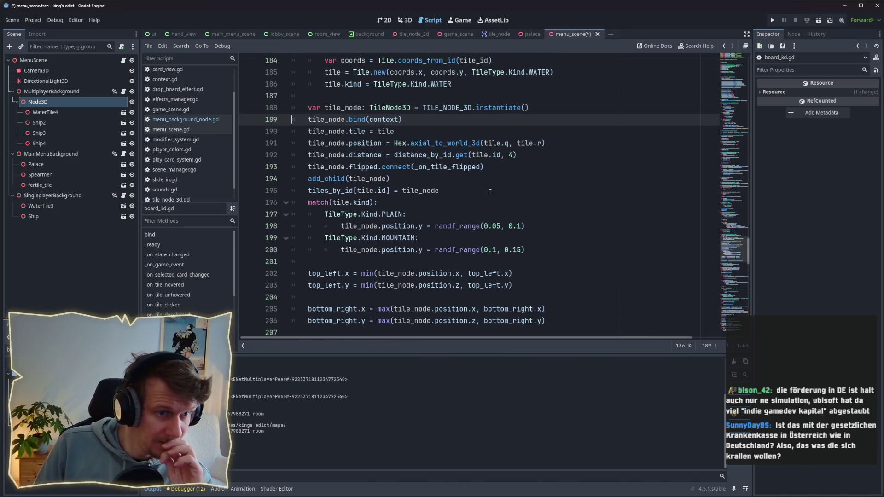
pyautogui.scroll(1, 492, 168)
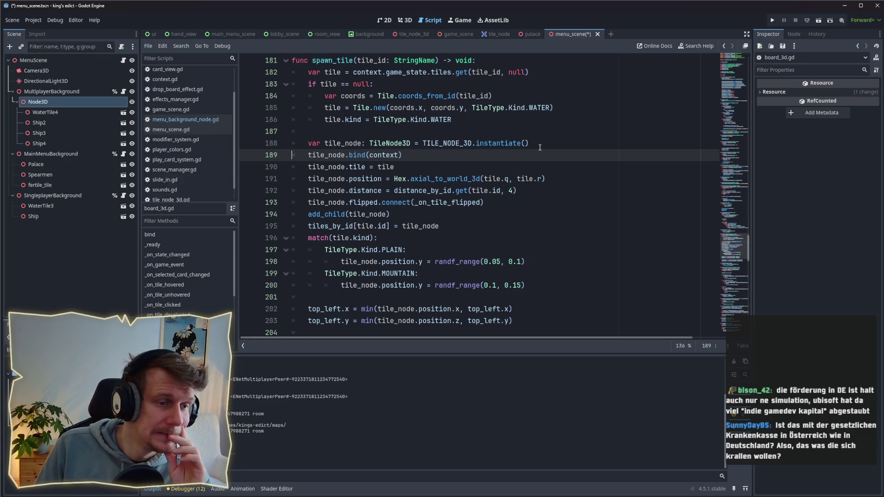
pyautogui.scroll(-3, 540, 147)
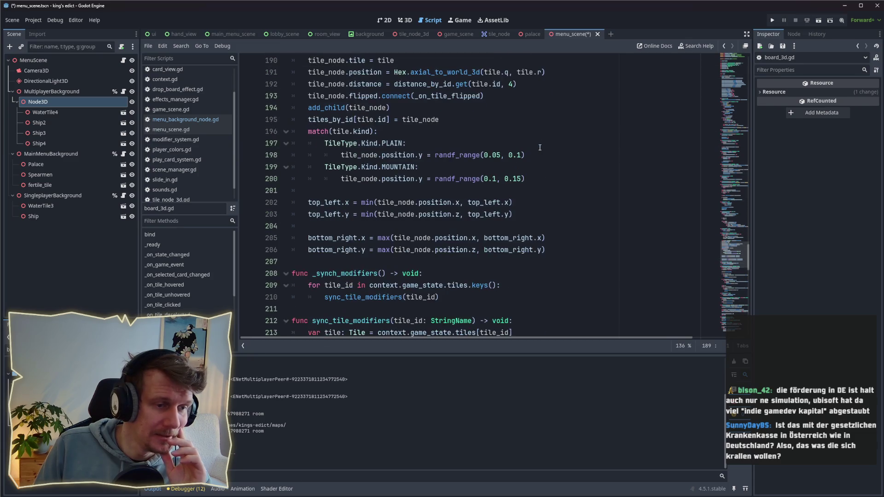
pyautogui.scroll(4, 539, 148)
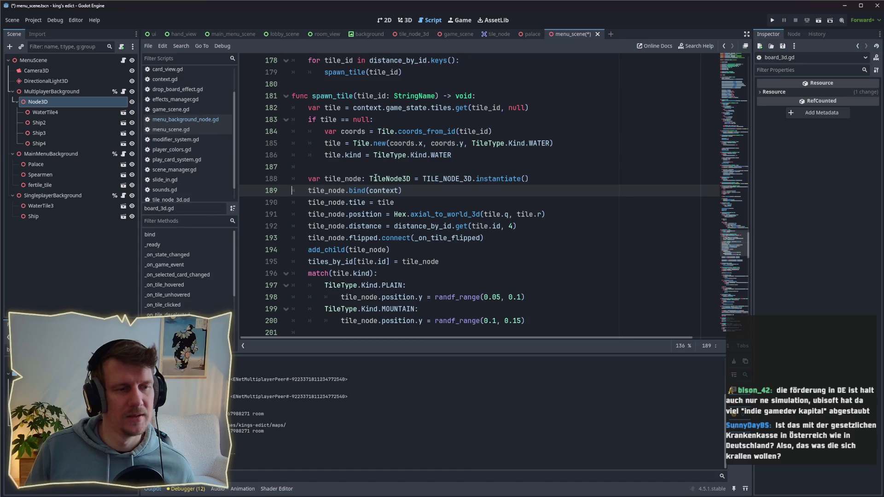
# Step: Jump to the bind() definition in tile_node_3d.gd and open the tile_node_3d scene
pyautogui.keyDown('ctrl'); pyautogui.click(356, 191); pyautogui.keyUp('ctrl')
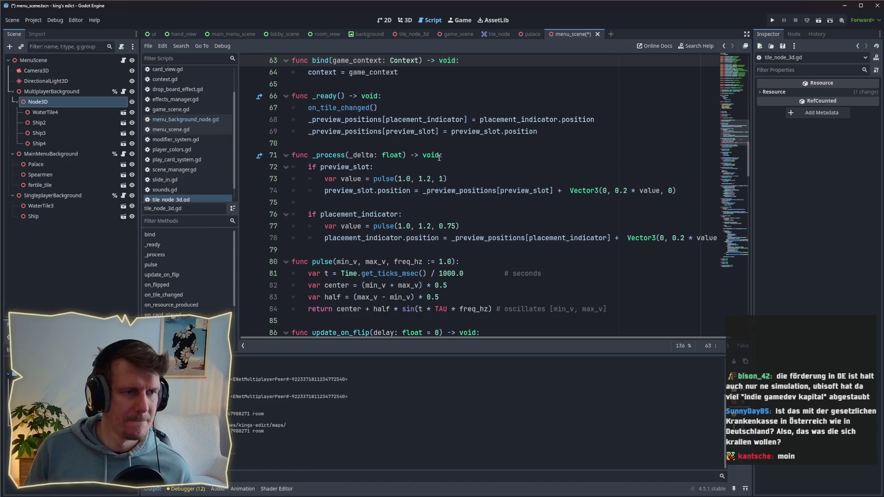
pyautogui.scroll(5, 439, 157)
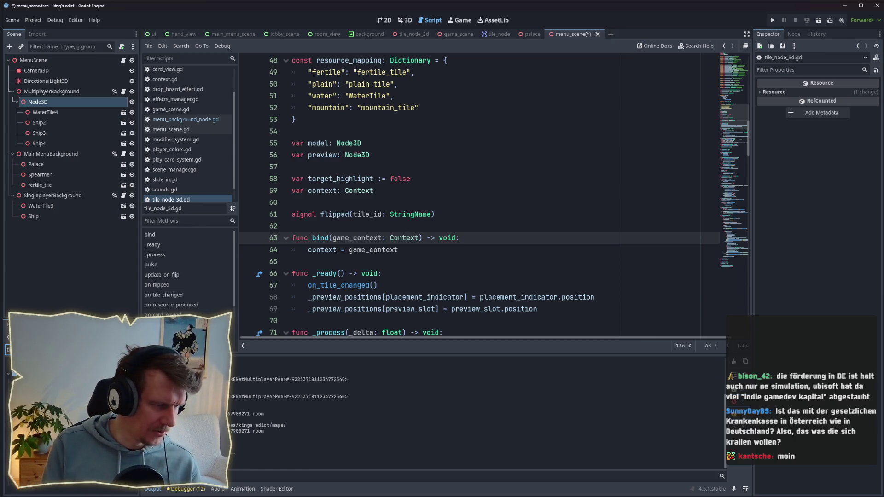
pyautogui.doubleClick(41, 373)
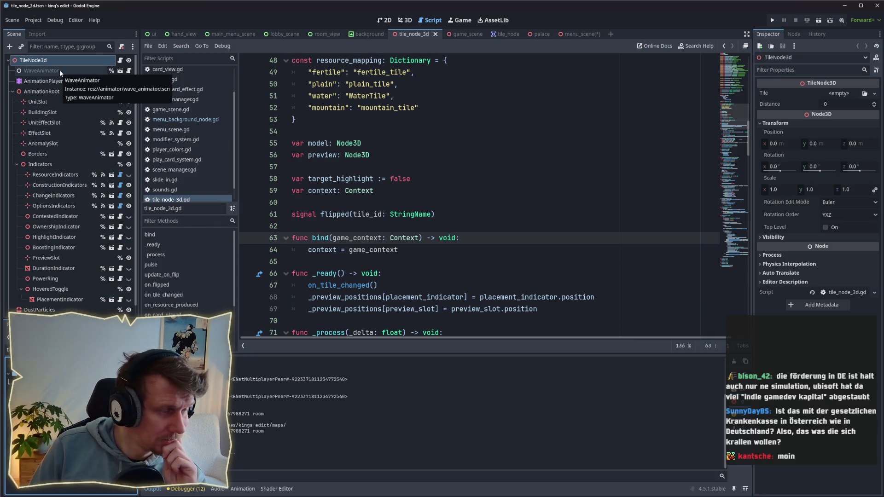
pyautogui.scroll(4, 444, 245)
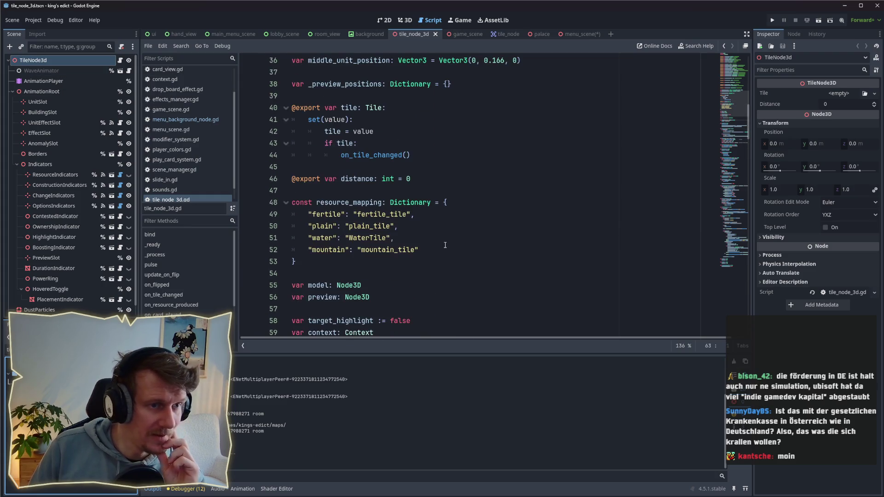
pyautogui.scroll(-6, 465, 241)
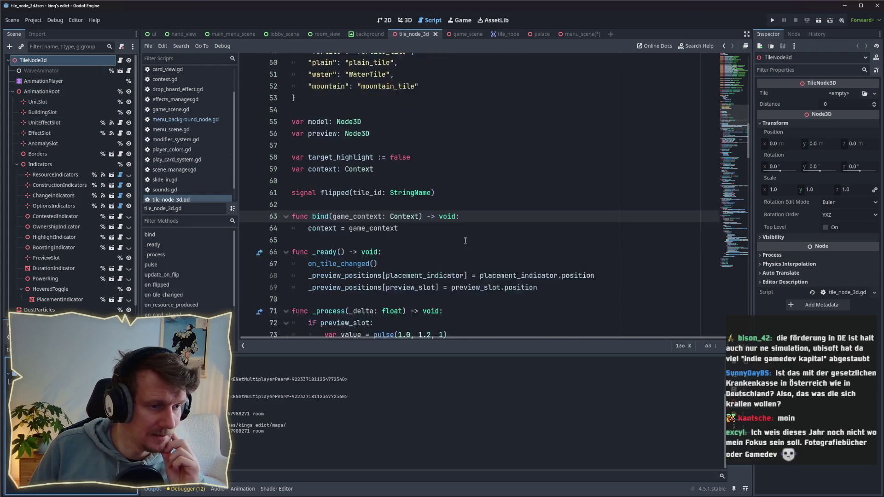
pyautogui.scroll(-3, 465, 240)
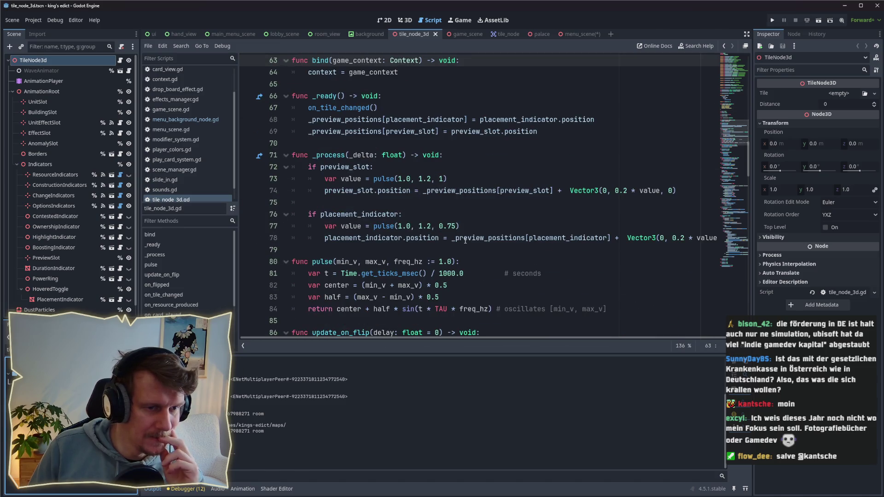
pyautogui.scroll(4, 465, 240)
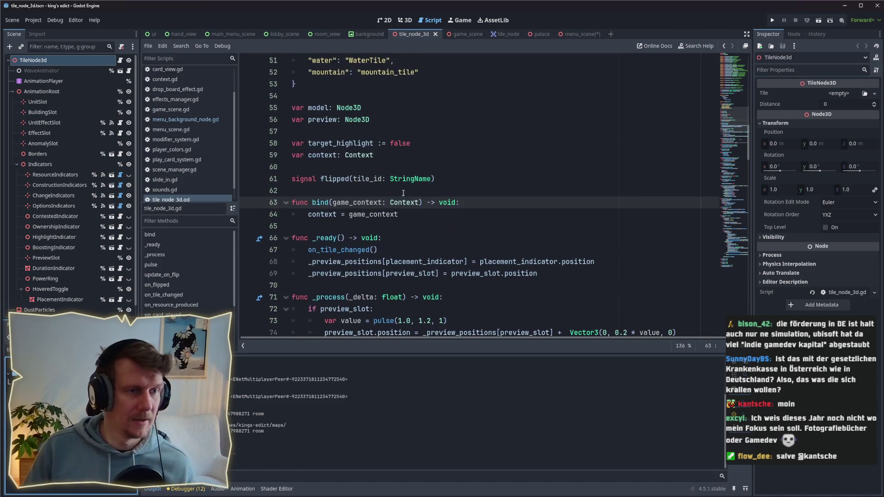
# Step: Search tile_node_3d.gd for WaveAnimator, then wave_animator, reaching line 171's always process mode
pyautogui.hotkey('ctrl', 'f')
pyautogui.write('W')
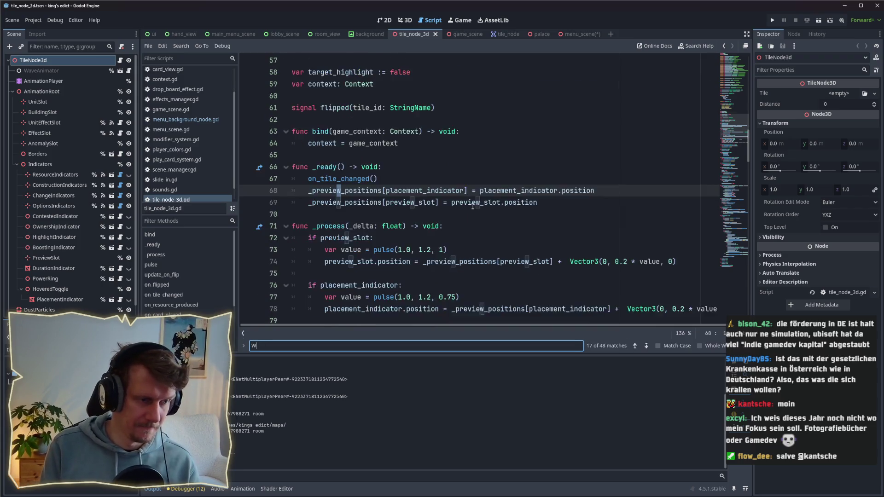
pyautogui.write('aveAni')
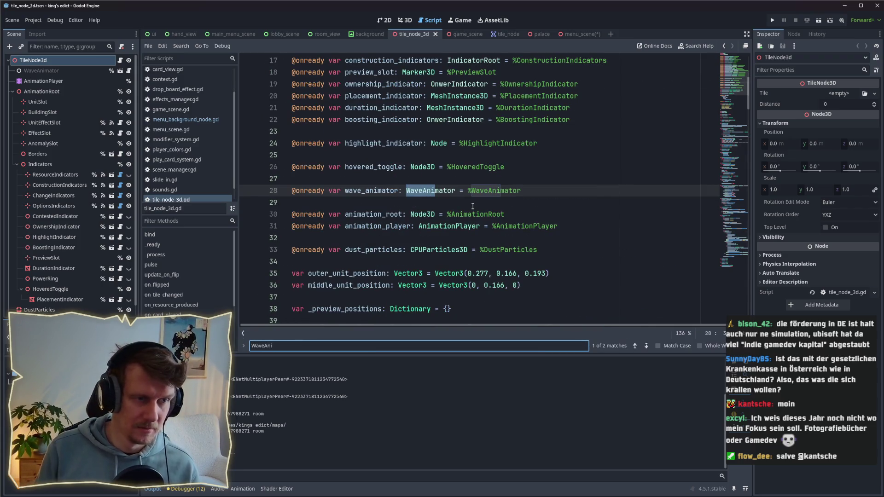
pyautogui.click(381, 191)
pyautogui.doubleClick(381, 191)
pyautogui.hotkey('ctrl', 'f')
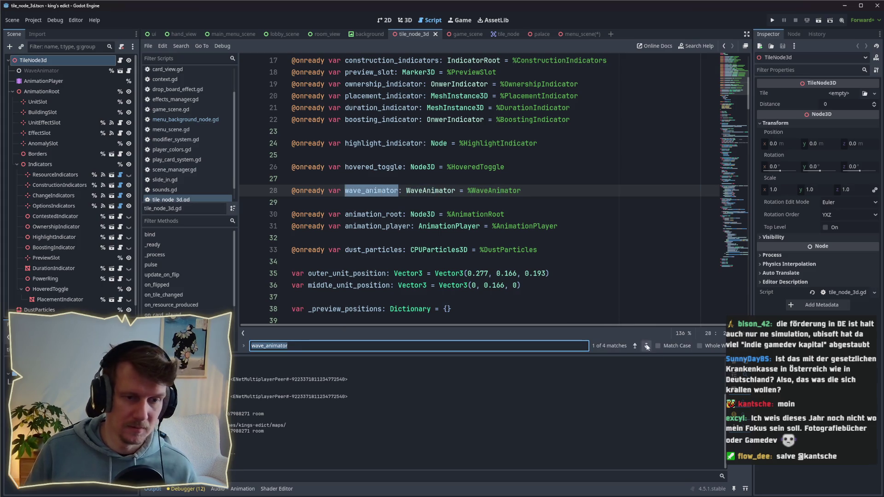
pyautogui.click(647, 346)
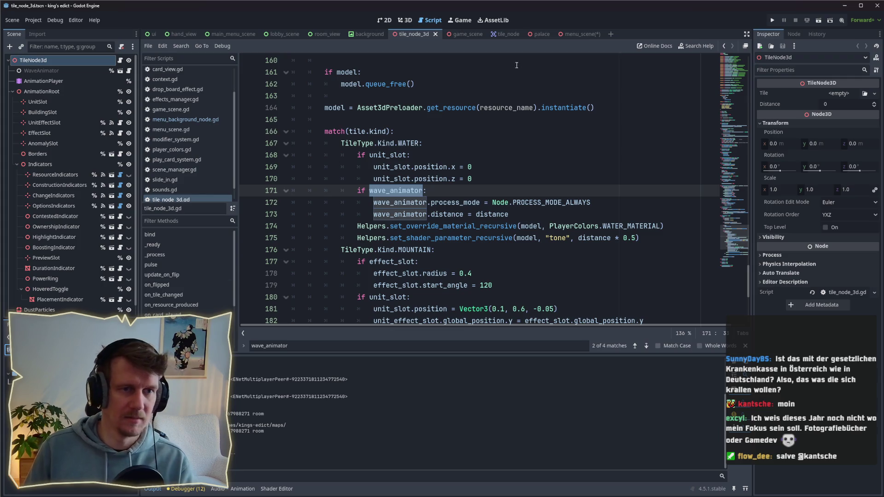
pyautogui.click(578, 35)
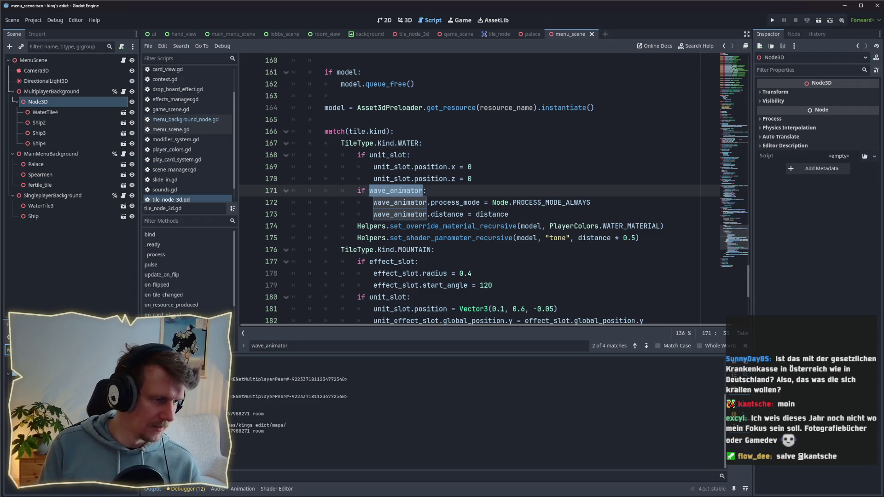
# Step: Drag wave_animator.tscn onto the ships' Node3D to add a WaveAnimator
pyautogui.moveTo(5, 87)
pyautogui.mouseDown()
pyautogui.moveTo(64, 91)
pyautogui.moveTo(83, 102)
pyautogui.moveTo(51, 103)
pyautogui.mouseUp()
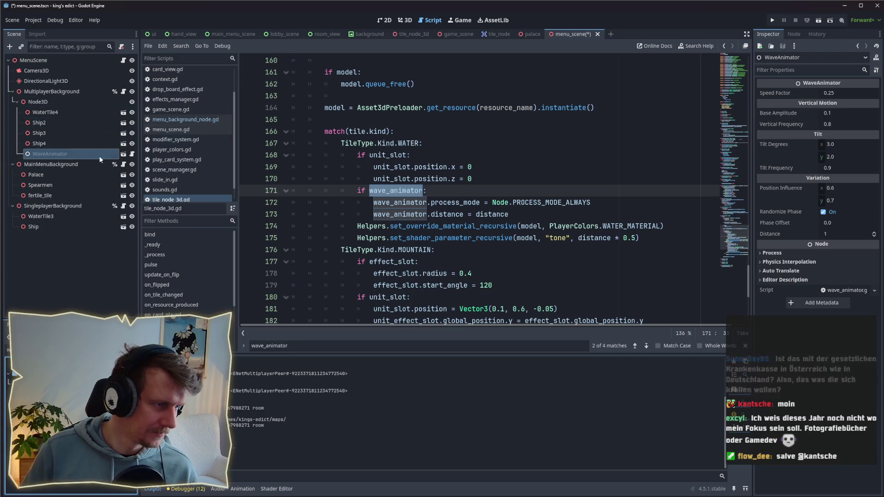
pyautogui.rightClick(57, 152)
pyautogui.click(45, 153)
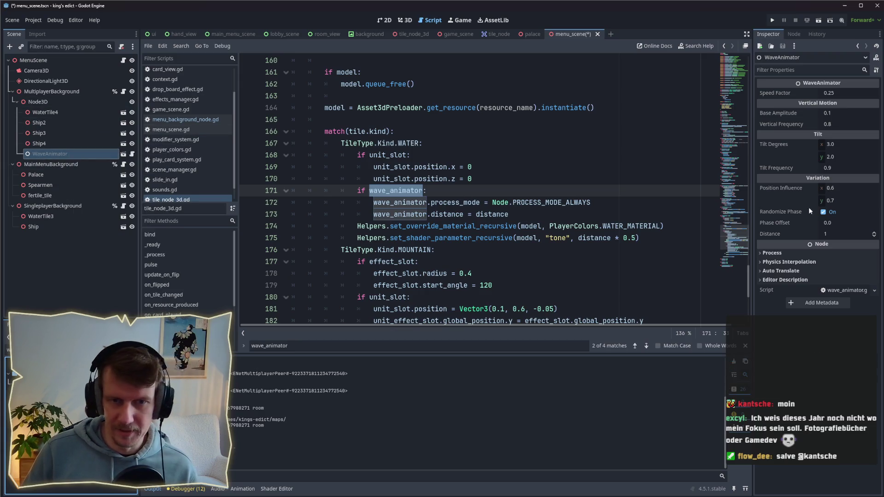
# Step: Set the WaveAnimator's Process Mode to Always, then save and run the game
pyautogui.click(816, 250)
pyautogui.click(837, 263)
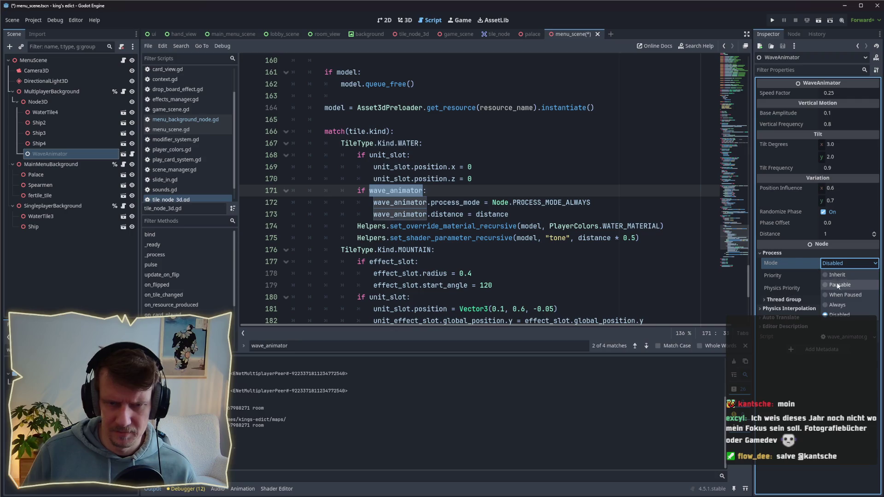
pyautogui.click(842, 306)
pyautogui.press('F5')
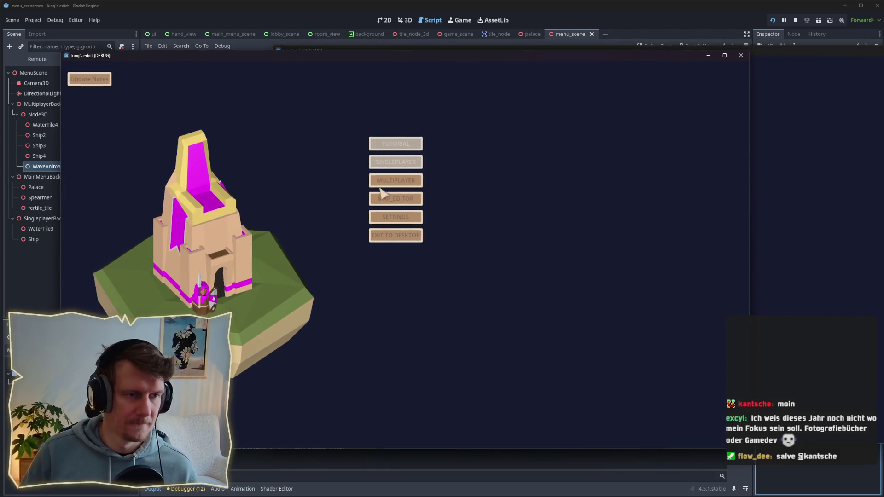
pyautogui.click(388, 178)
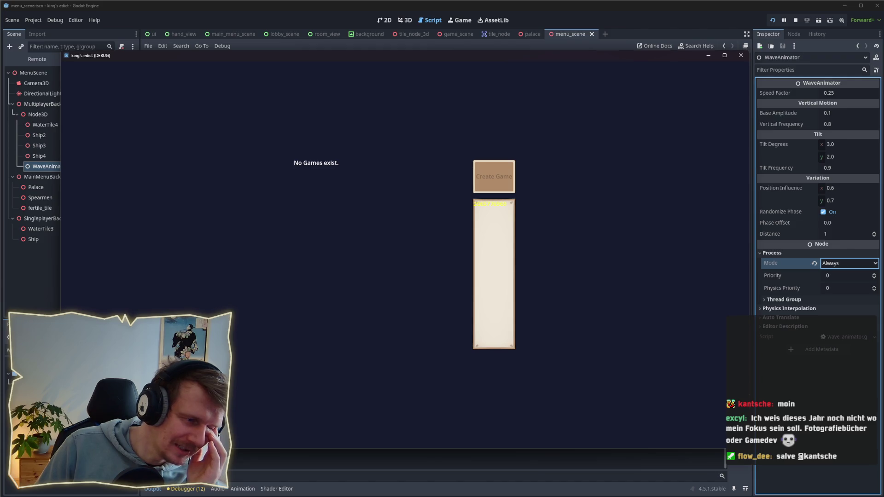
pyautogui.press('Escape')
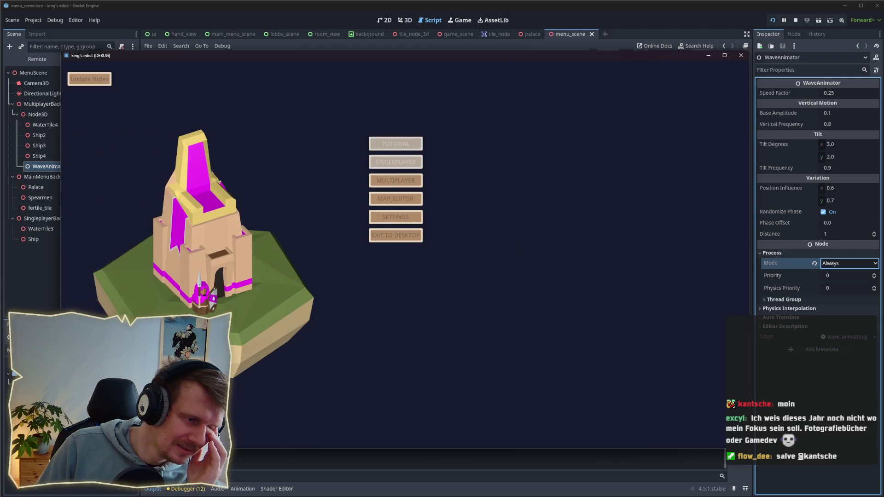
pyautogui.click(796, 21)
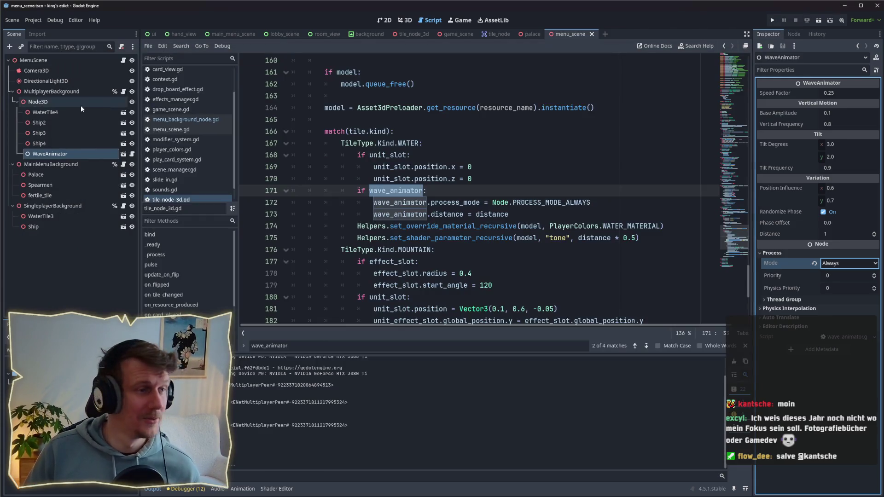
# Step: Open wave_animator.gd from the WaveAnimator's script icon and scroll down to _process
pyautogui.click(123, 153)
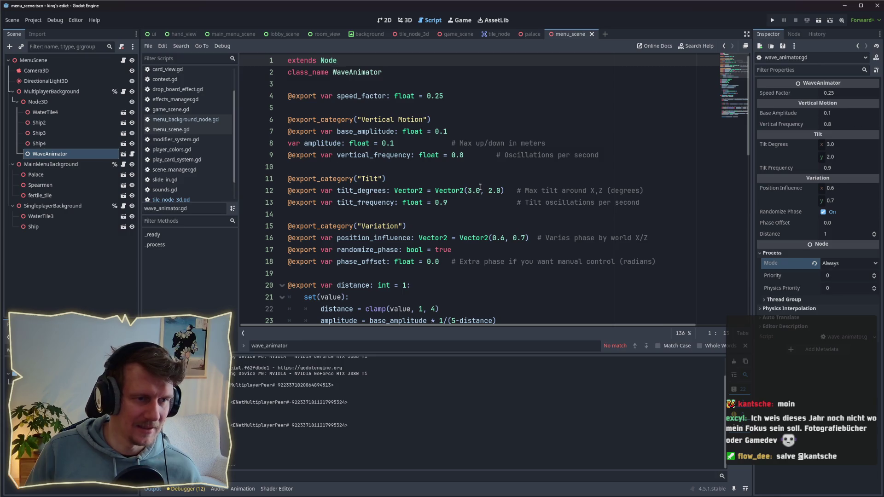
pyautogui.scroll(-1, 480, 187)
pyautogui.scroll(-1, 480, 187)
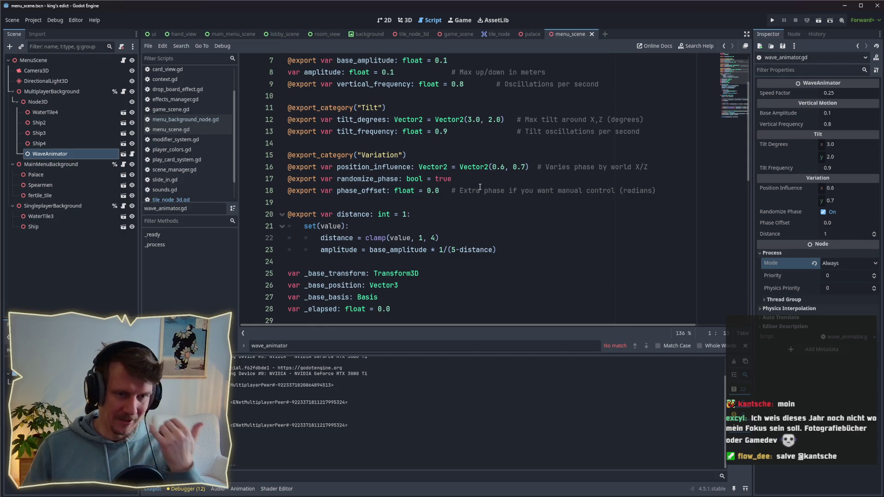
pyautogui.scroll(-3, 480, 187)
pyautogui.scroll(4, 482, 198)
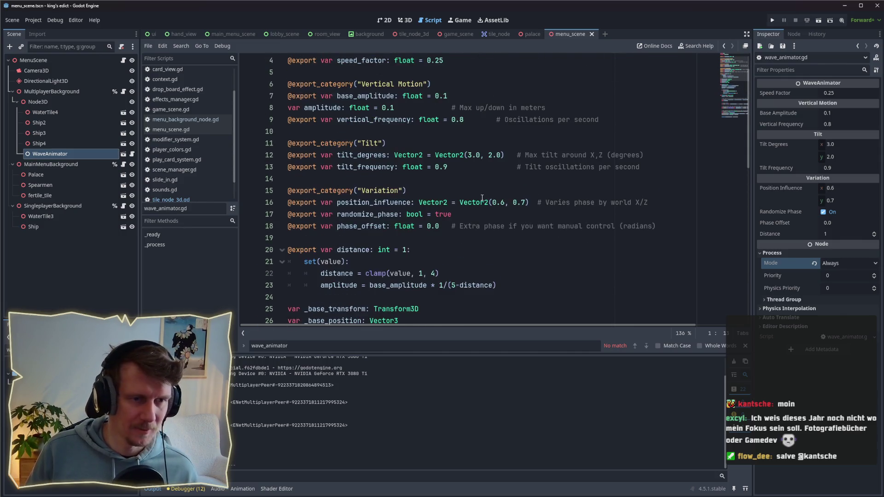
pyautogui.scroll(1, 482, 199)
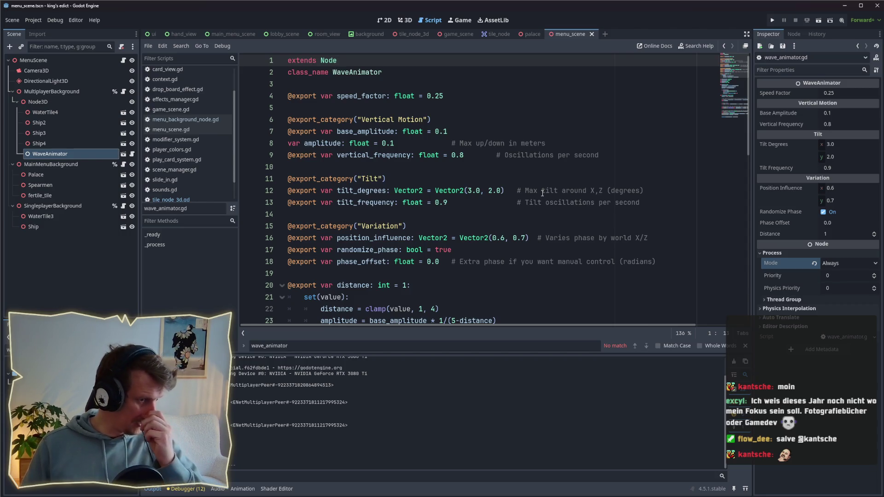
pyautogui.scroll(-2, 541, 195)
pyautogui.scroll(-1, 541, 195)
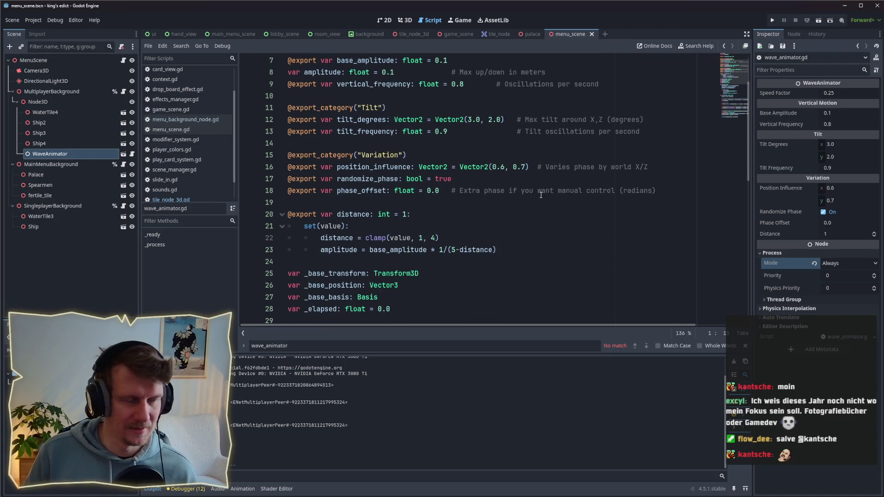
pyautogui.scroll(-4, 541, 195)
pyautogui.scroll(-3, 541, 195)
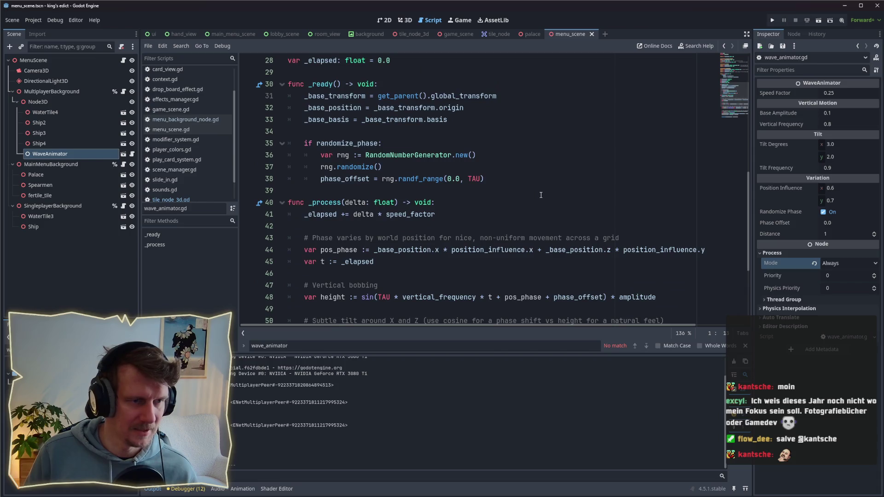
pyautogui.scroll(-4, 541, 195)
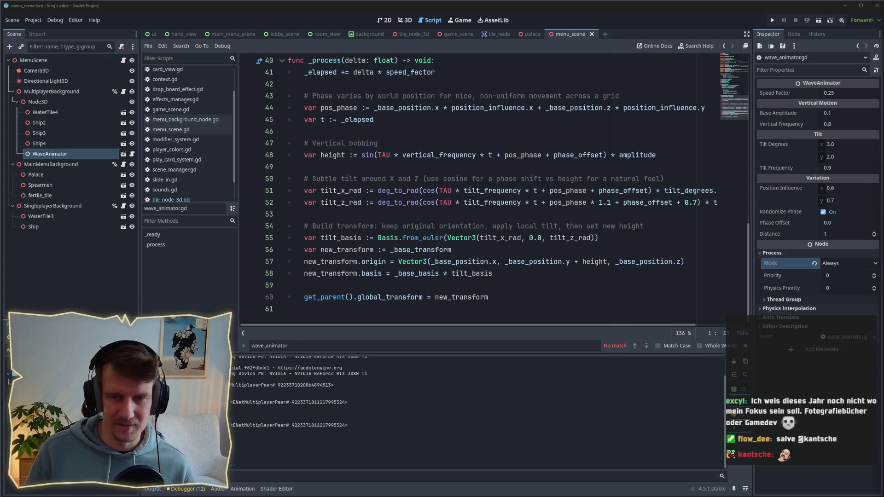
pyautogui.click(474, 220)
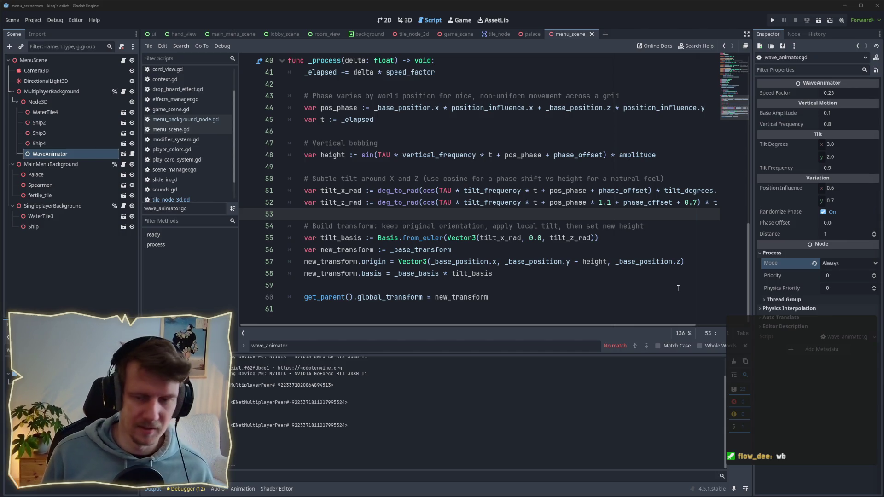
pyautogui.click(472, 219)
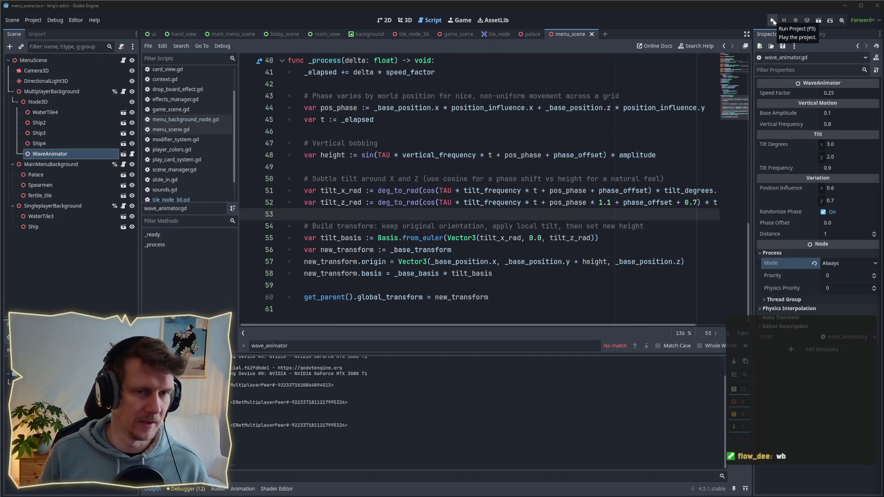
pyautogui.scroll(1, 423, 237)
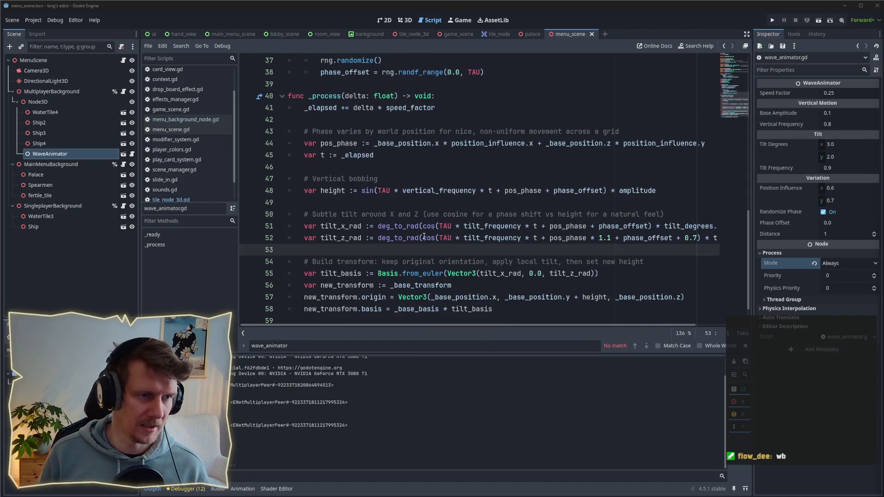
pyautogui.scroll(4, 424, 237)
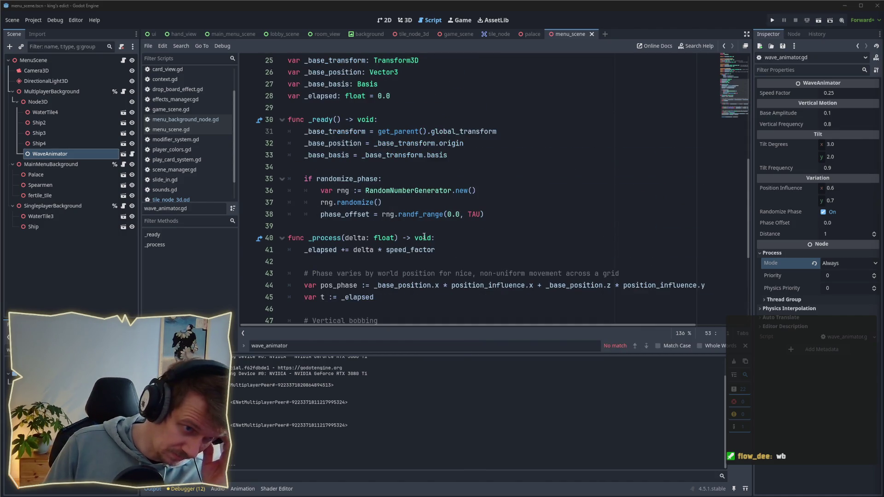
pyautogui.scroll(-3, 424, 237)
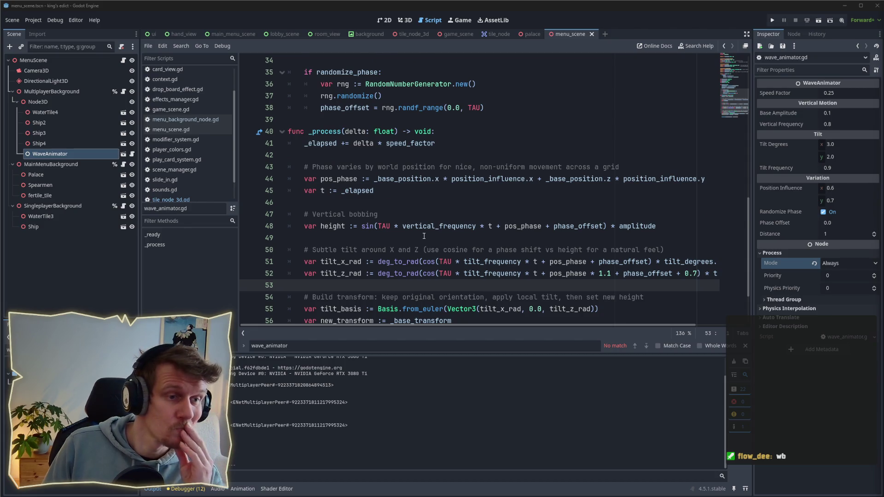
pyautogui.scroll(-2, 423, 236)
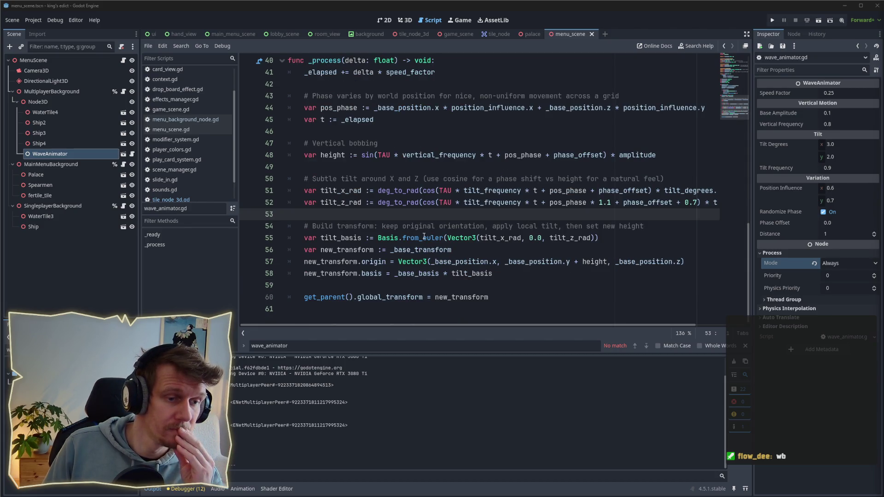
pyautogui.moveTo(493, 298); pyautogui.dragTo(306, 301)
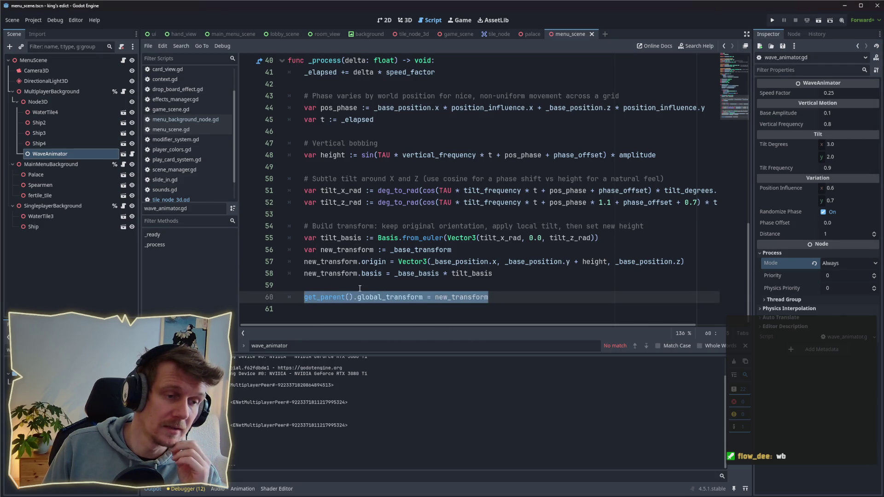
pyautogui.scroll(6, 359, 289)
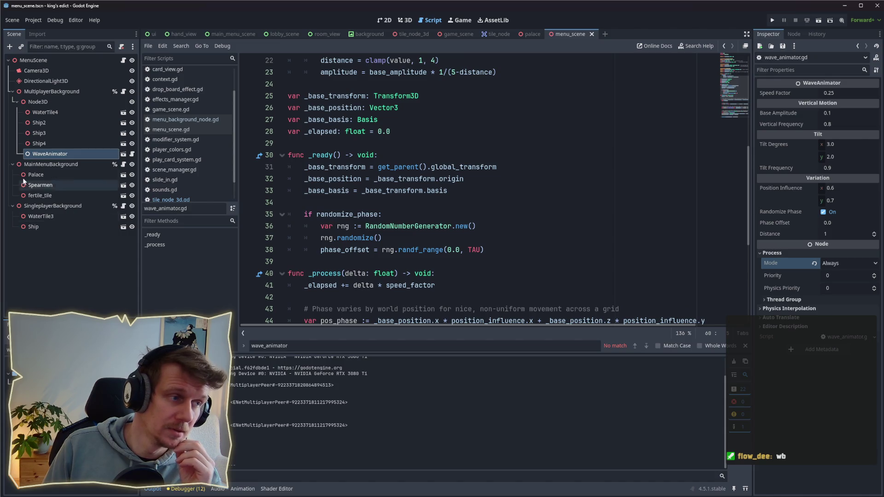
# Step: Inspect the ships' Node3D group, then the Camera3D, in the Inspector
pyautogui.click(43, 155)
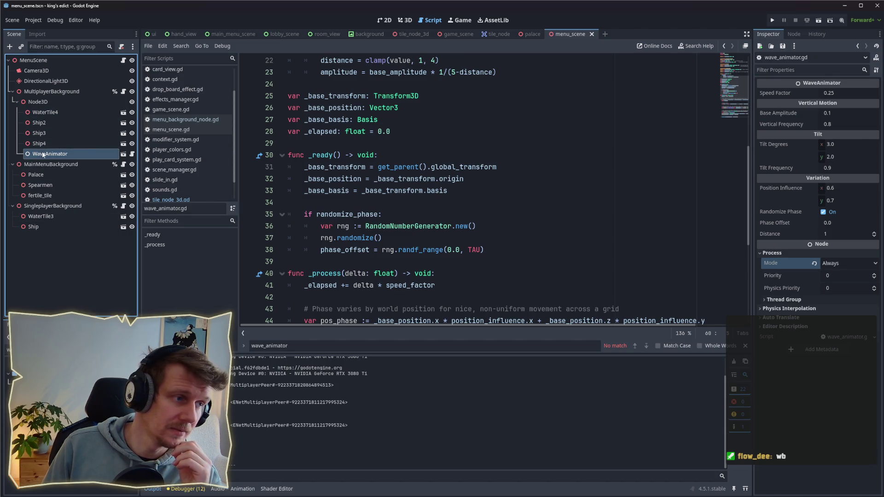
pyautogui.click(38, 103)
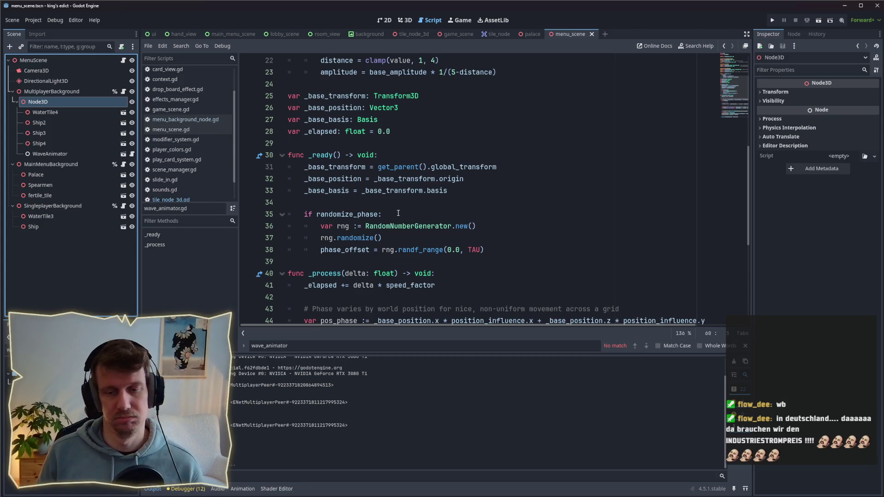
pyautogui.click(322, 143)
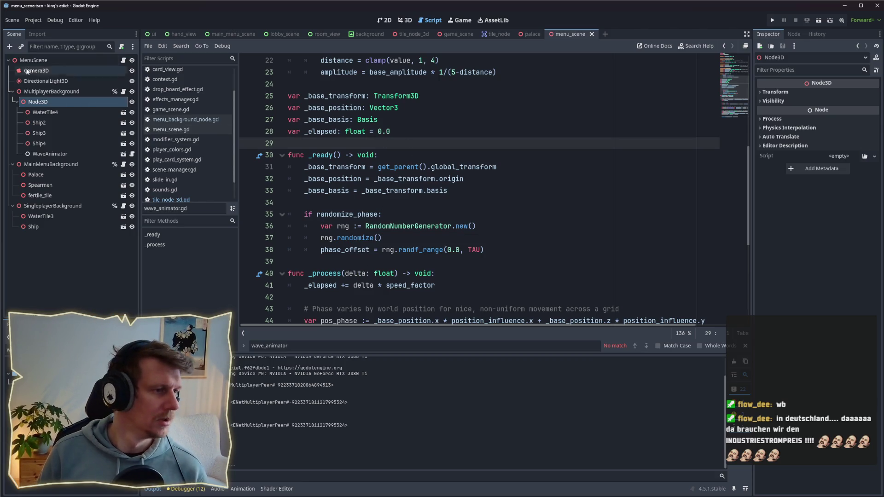
pyautogui.click(60, 69)
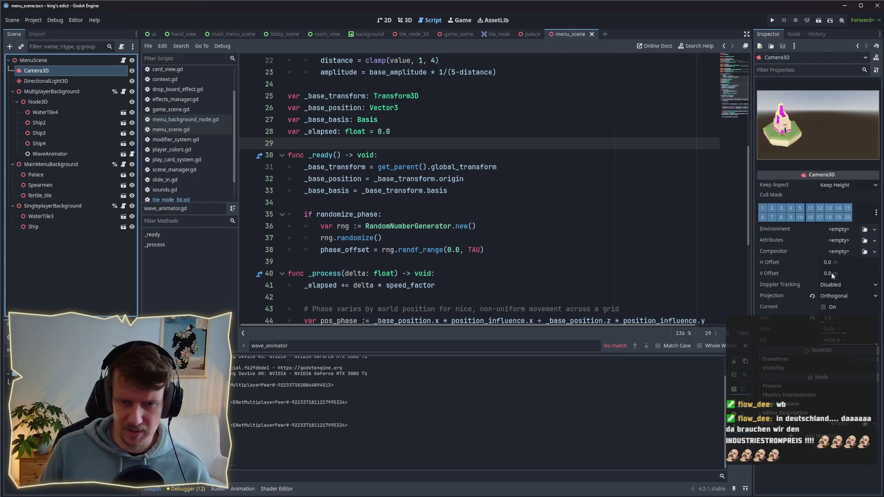
# Step: Set the Camera3D Size to 20, save the scene, and run the project
pyautogui.click(833, 319)
pyautogui.write('20')
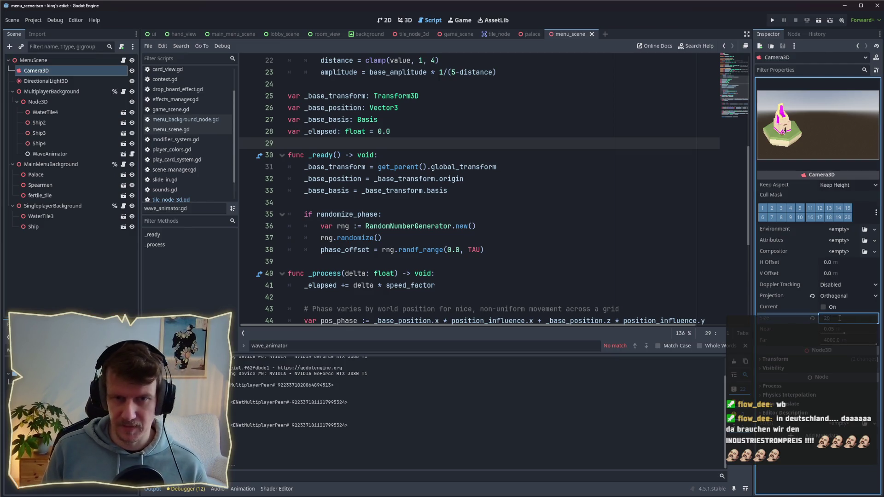
pyautogui.press('Return')
pyautogui.hotkey('ctrl', 's')
pyautogui.click(774, 20)
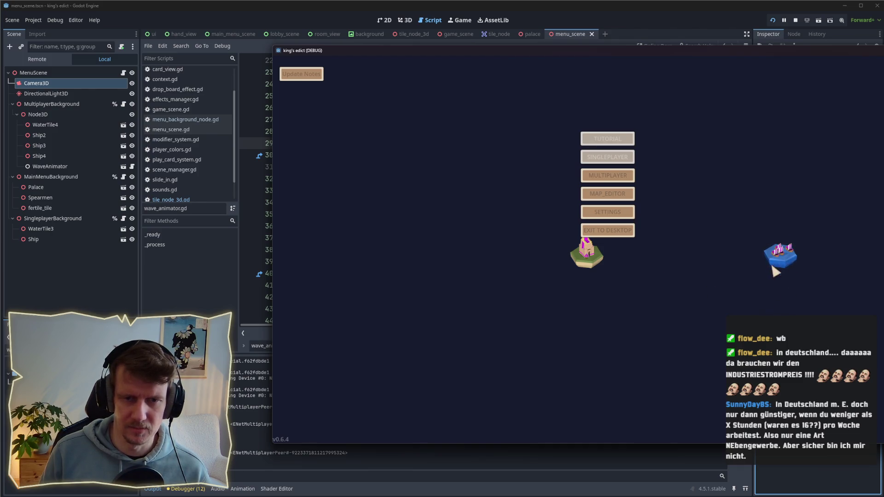
# Step: Open the MULTIPLAYER lobby in the running game, then stop the game
pyautogui.click(620, 175)
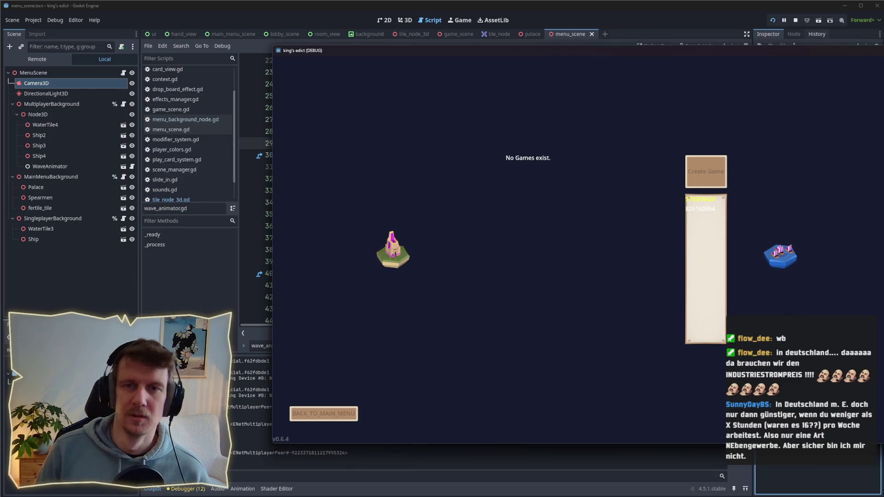
pyautogui.click(797, 20)
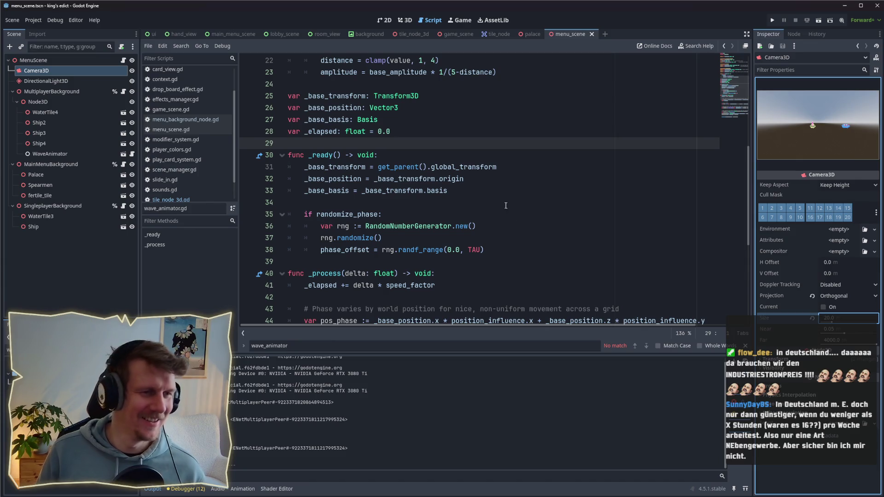
# Step: Review the _ready lines storing the parent's global transform, base position and base basis
pyautogui.click(506, 191)
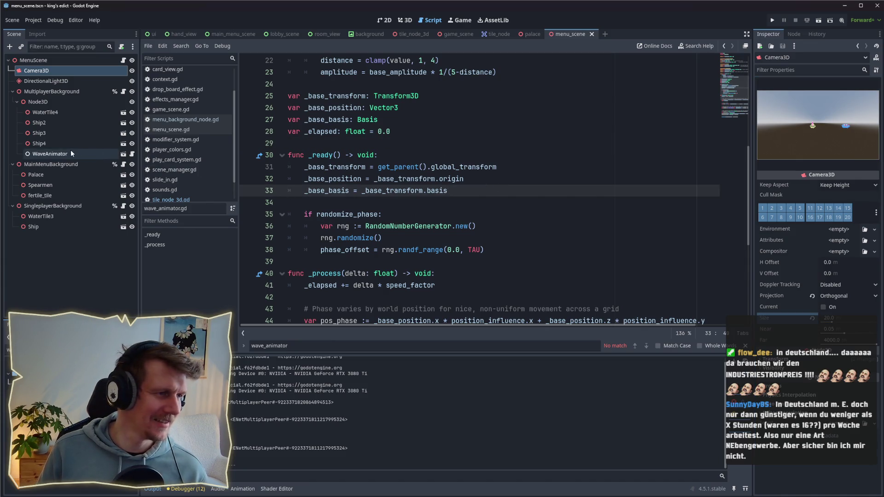
pyautogui.click(53, 91)
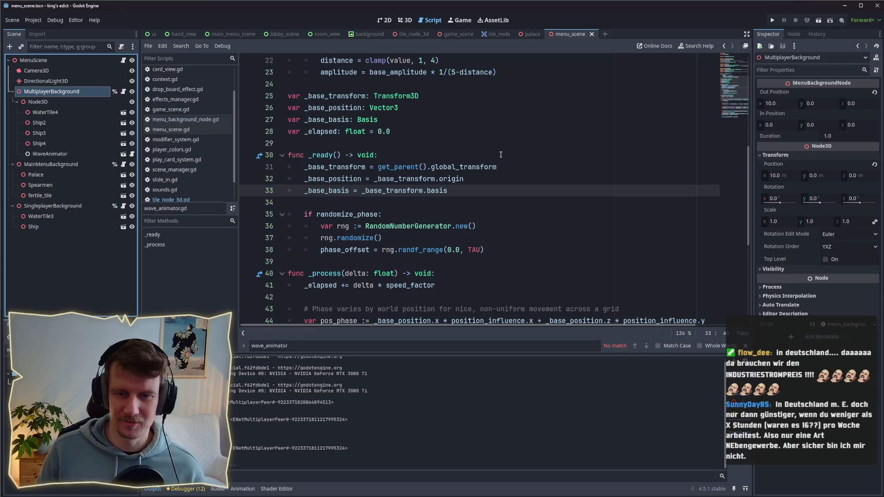
pyautogui.click(489, 167)
pyautogui.click(487, 179)
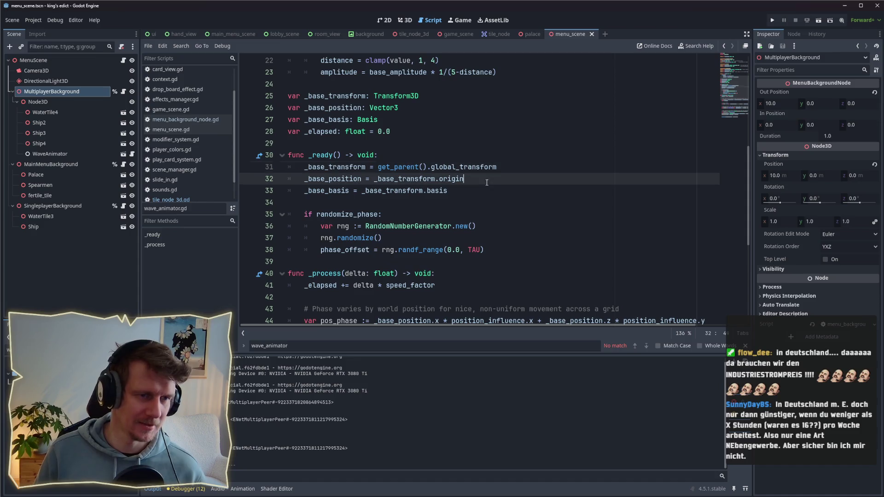
pyautogui.click(489, 190)
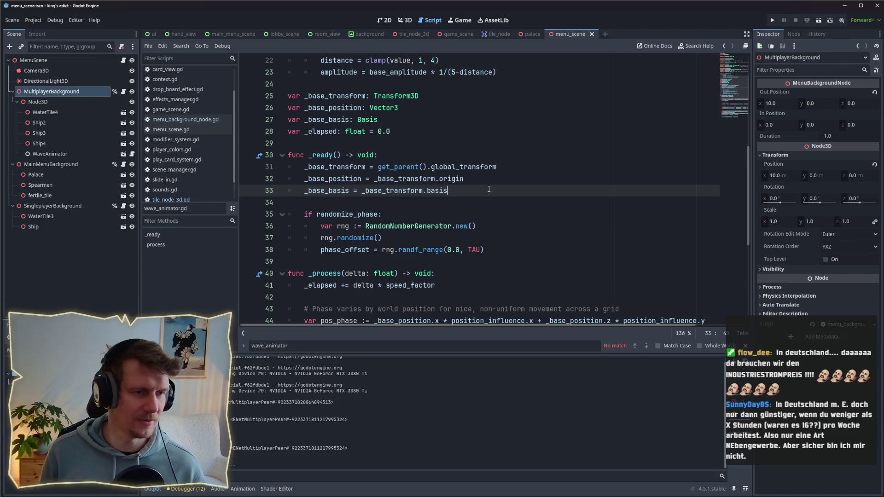
pyautogui.click(502, 162)
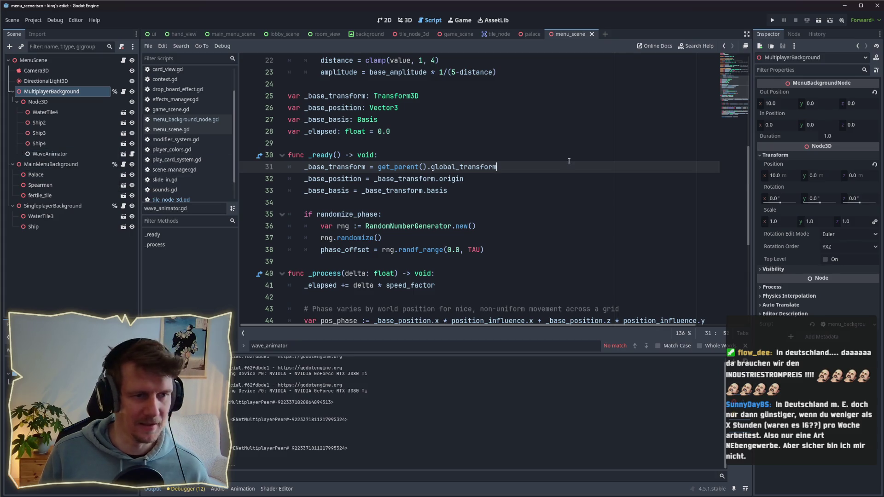
# Step: Select the ships' Node3D and WaveAnimator, then bring up wave_animator.gd in the script editor
pyautogui.click(73, 103)
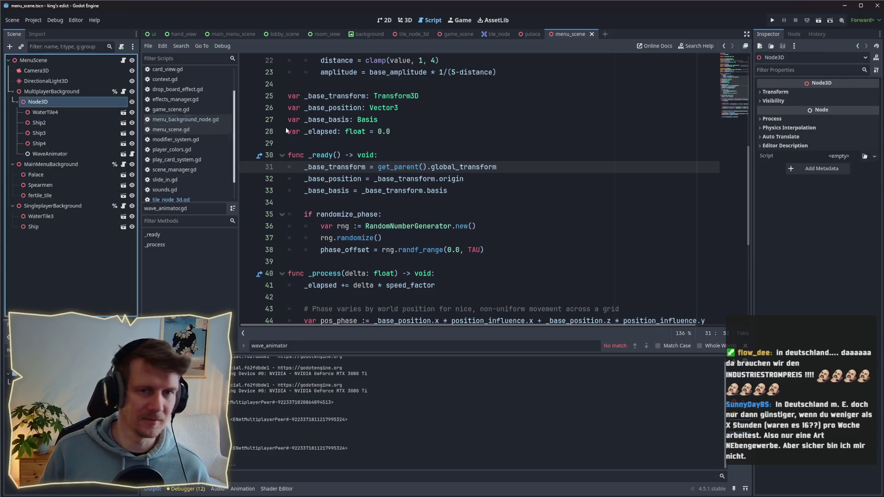
pyautogui.click(71, 156)
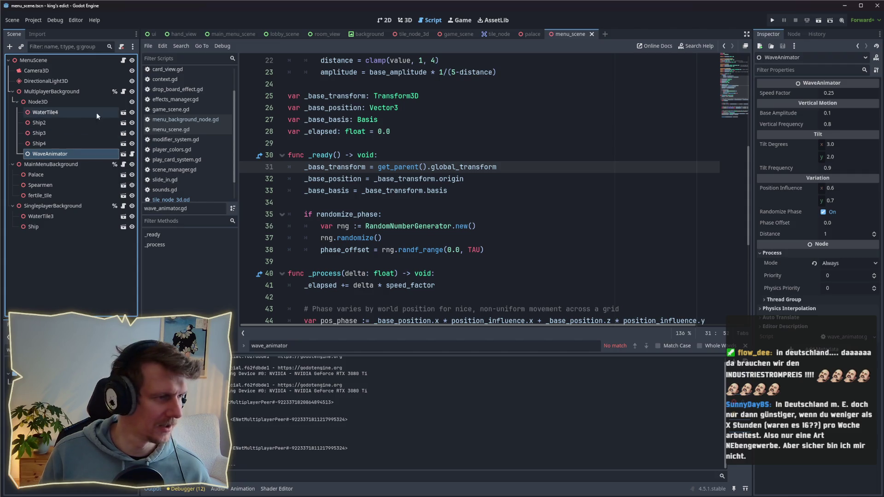
pyautogui.click(132, 154)
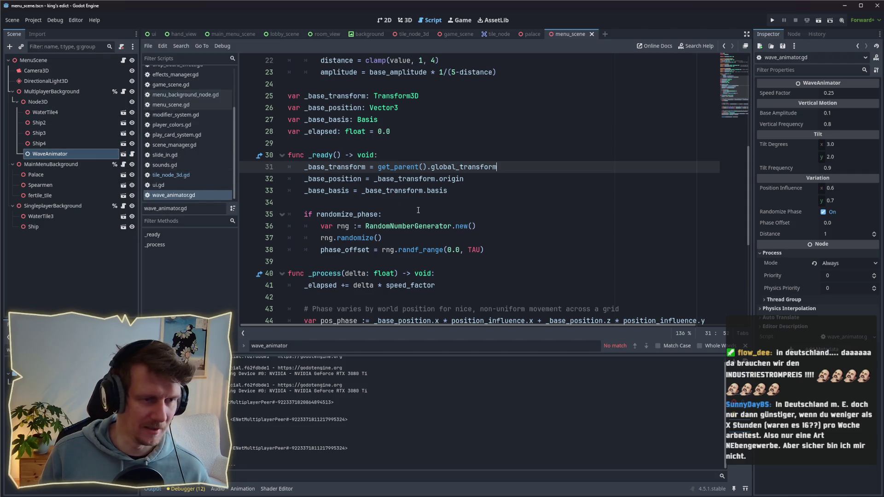
pyautogui.scroll(-2, 427, 210)
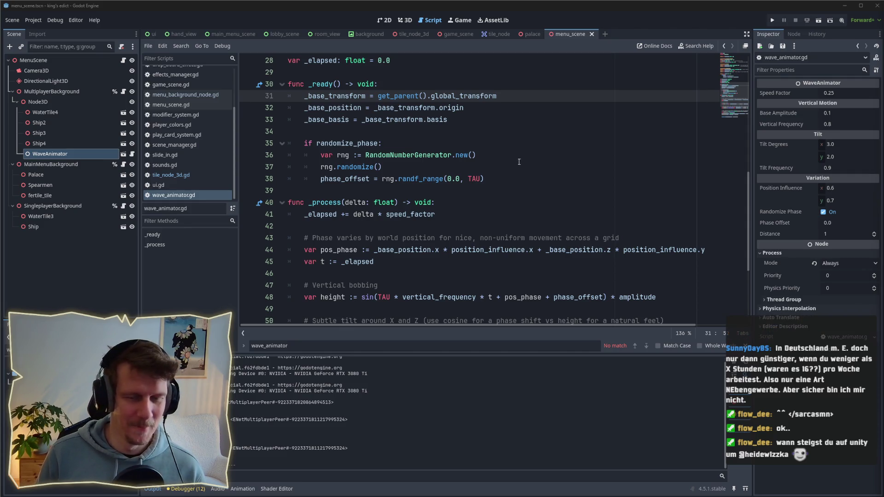
pyautogui.click(501, 174)
pyautogui.click(495, 191)
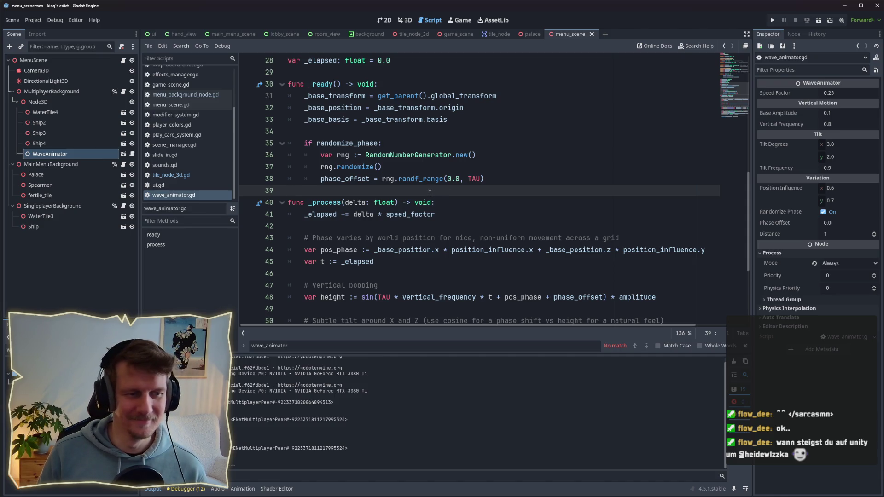
pyautogui.scroll(-2, 429, 193)
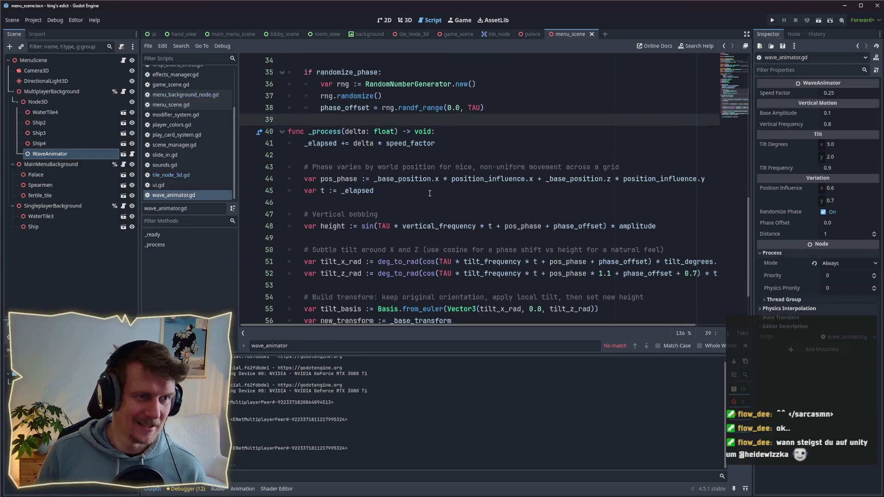
pyautogui.scroll(2, 430, 193)
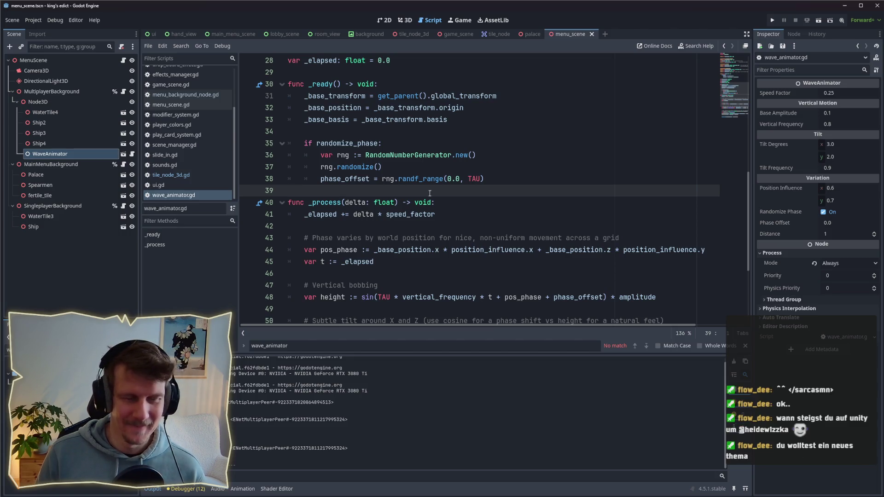
pyautogui.scroll(-1, 430, 193)
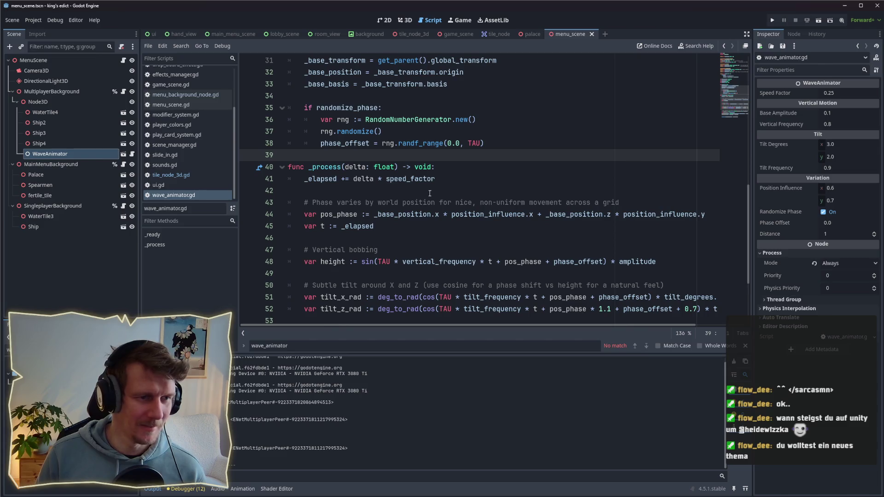
pyautogui.scroll(-1, 430, 193)
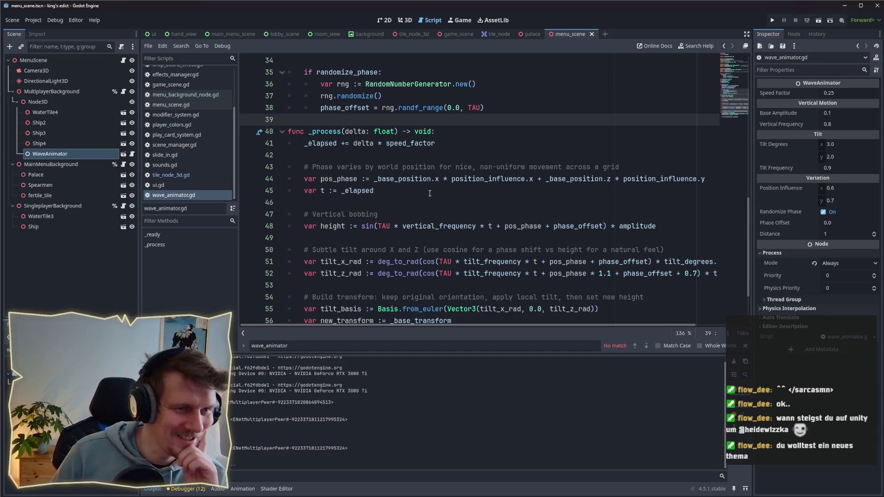
pyautogui.scroll(4, 429, 193)
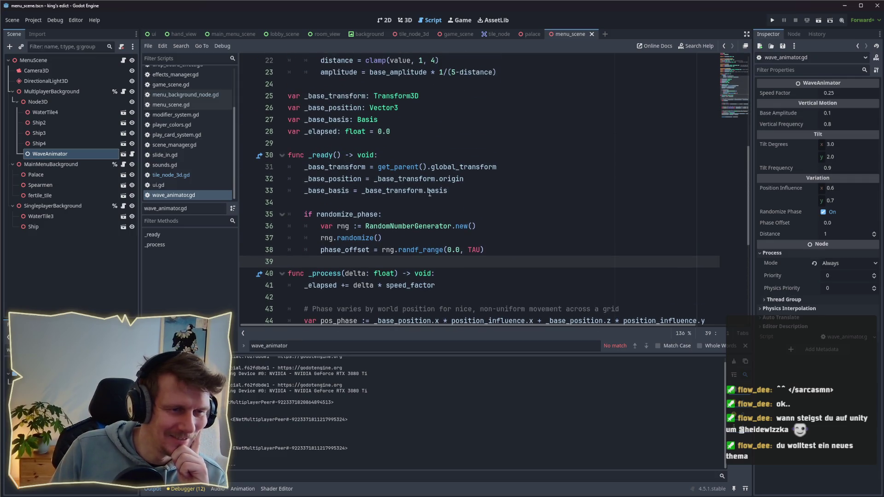
pyautogui.click(499, 167)
pyautogui.hotkey('shift', 'Home')
pyautogui.moveTo(465, 178); pyautogui.dragTo(304, 179)
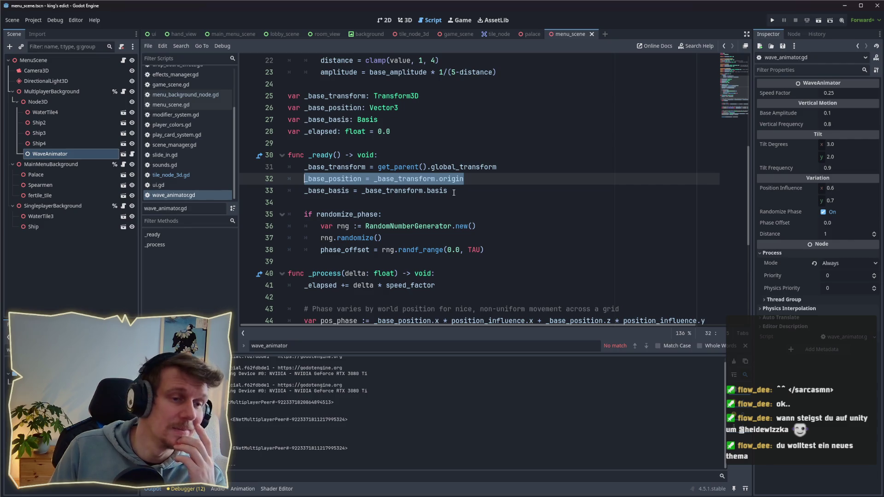
pyautogui.click(467, 181)
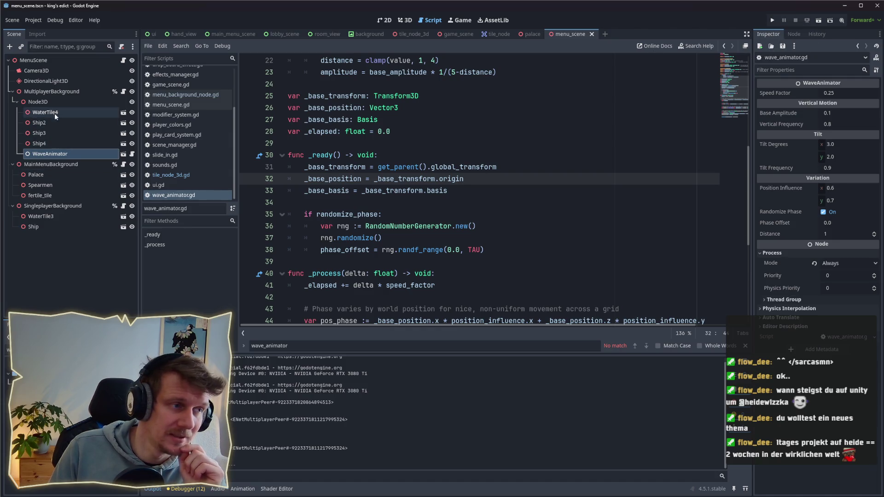
# Step: Check MultiplayerBackground's position and the ships' Node3D, then run the project
pyautogui.click(56, 92)
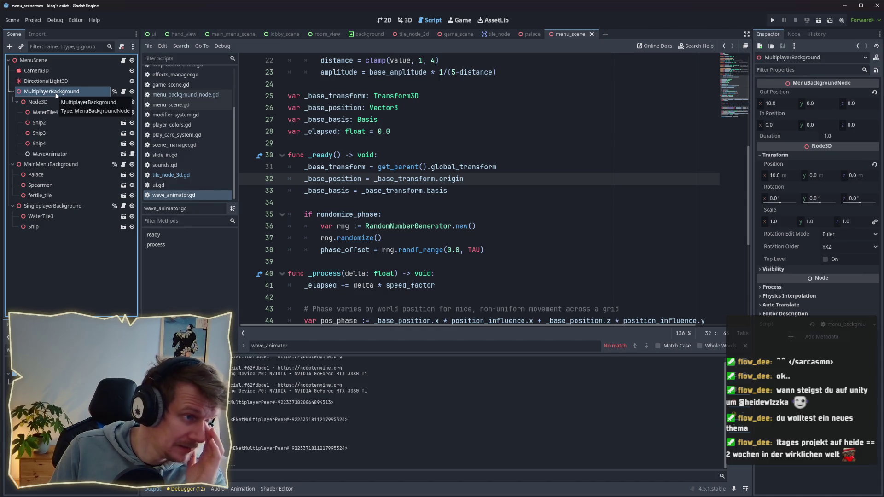
pyautogui.click(51, 102)
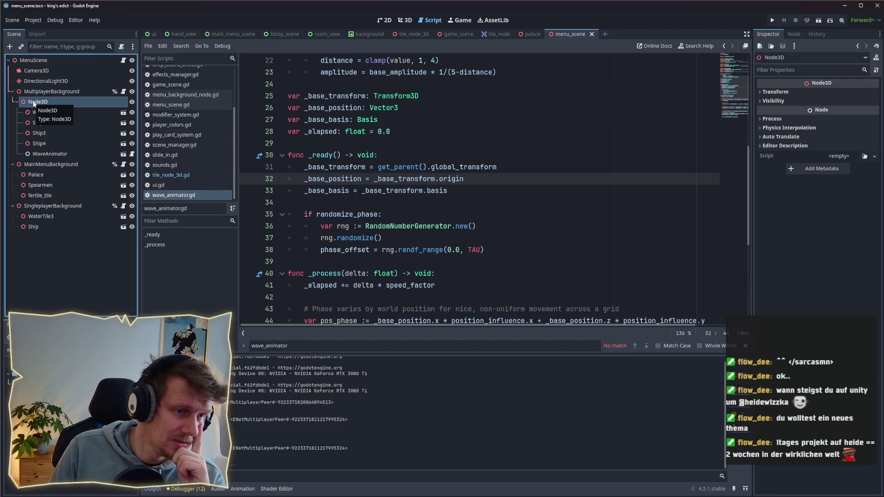
pyautogui.click(773, 20)
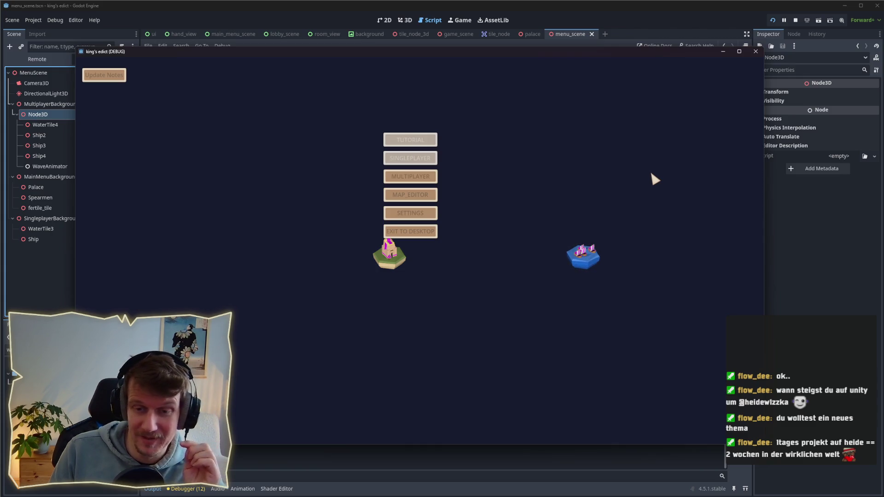
# Step: Enter MULTIPLAYER and choose Create Game in the running build
pyautogui.click(412, 176)
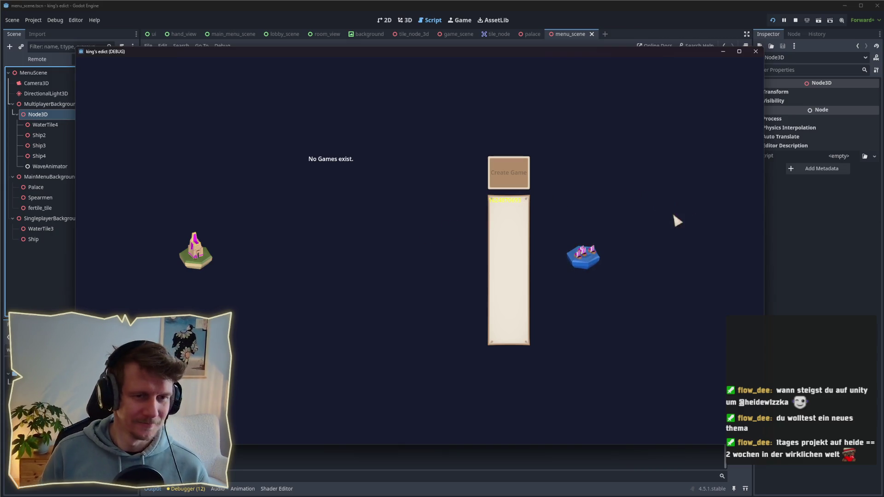
pyautogui.click(504, 182)
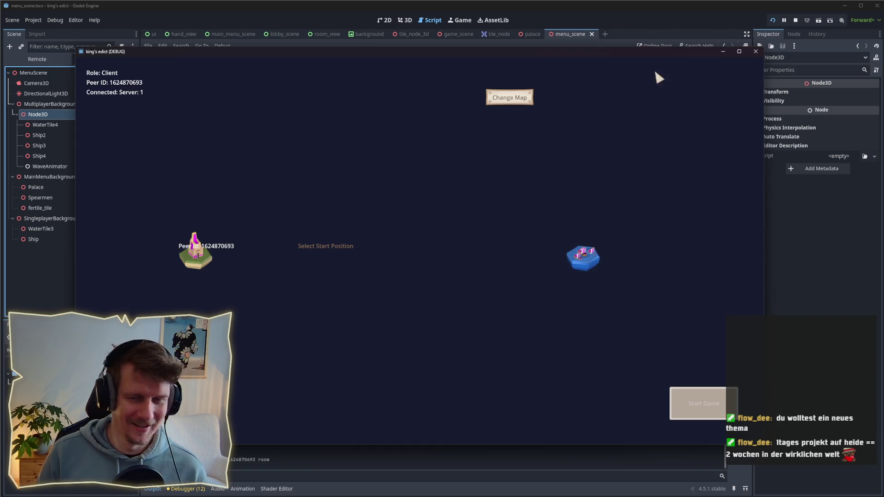
# Step: Close the game and return to lines 32–33 of _ready in wave_animator.gd
pyautogui.click(795, 22)
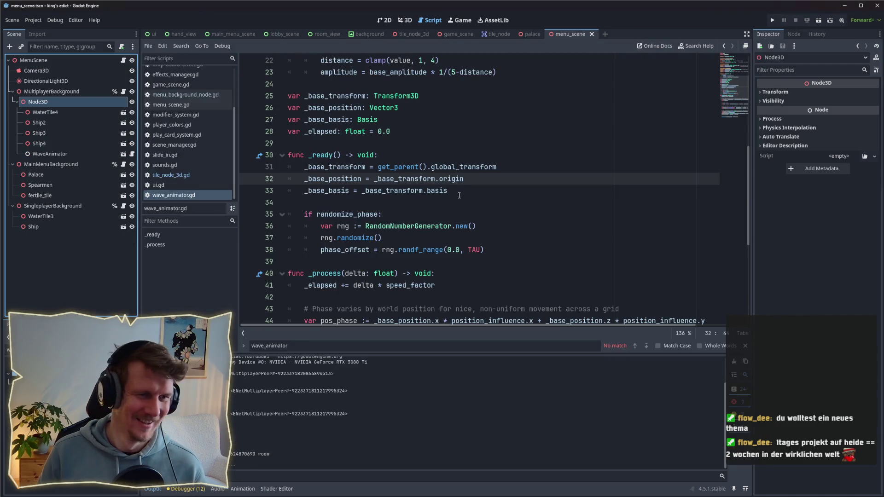
pyautogui.click(462, 188)
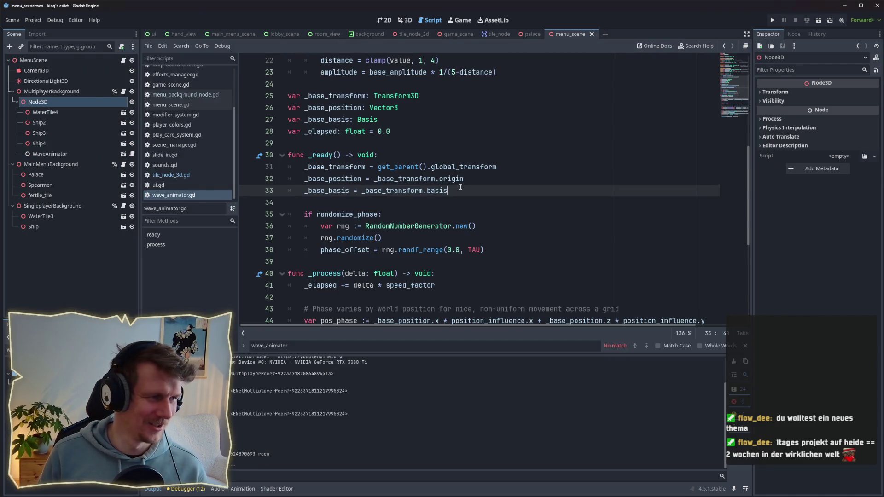
pyautogui.scroll(-2, 459, 189)
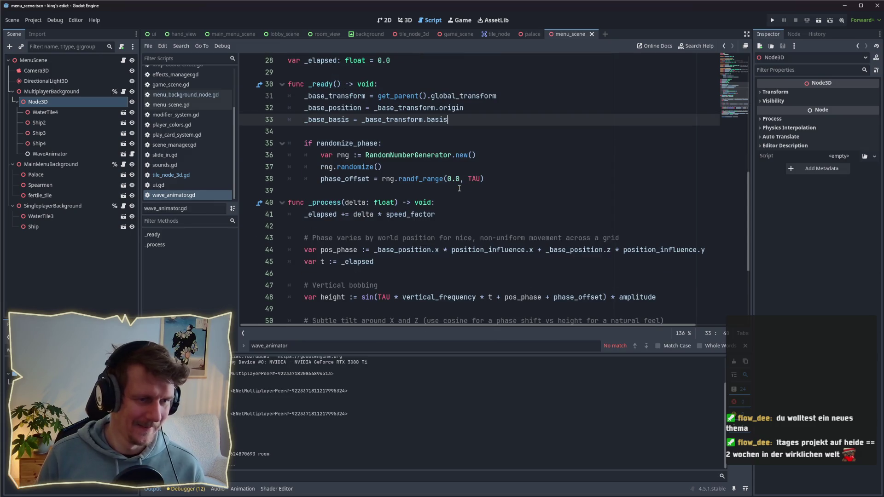
pyautogui.scroll(3, 460, 189)
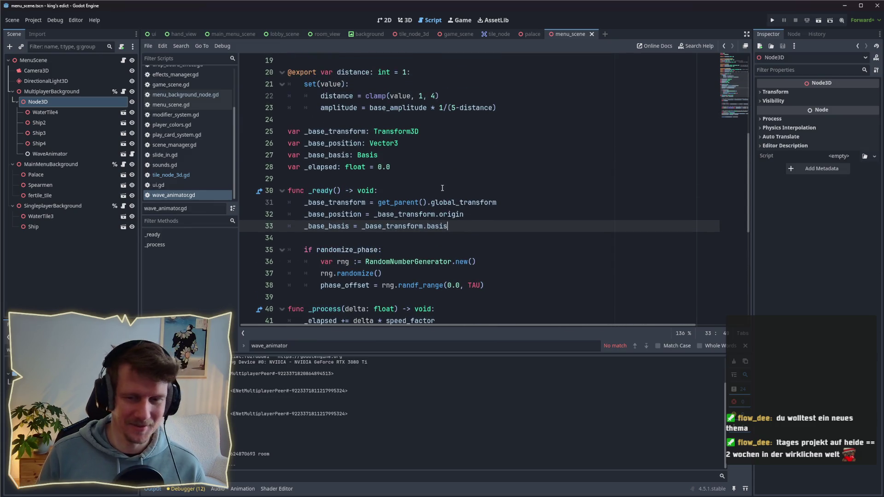
pyautogui.click(423, 191)
pyautogui.scroll(-2, 423, 191)
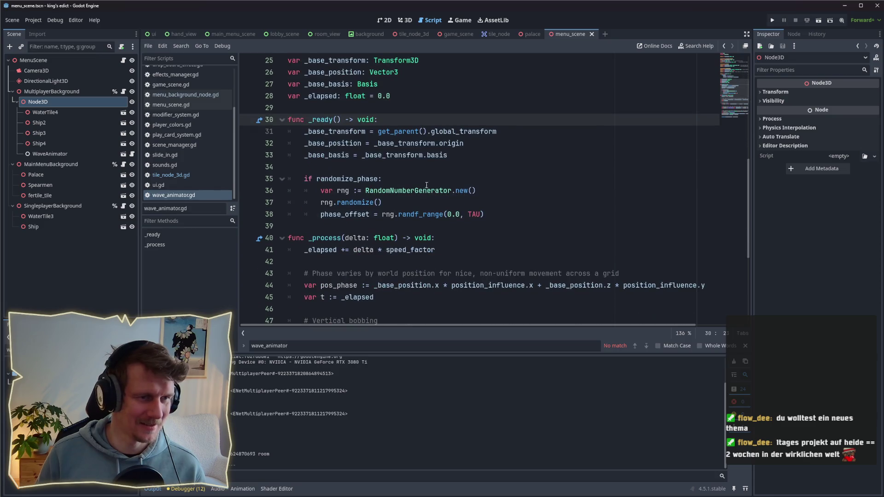
pyautogui.click(484, 138)
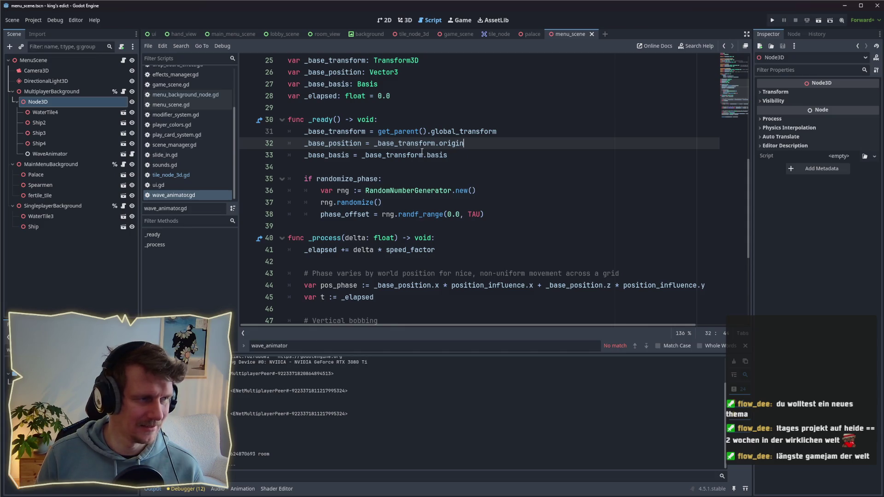
# Step: Set WaveAnimator's Process Mode to Disabled and run the project again
pyautogui.rightClick(61, 157)
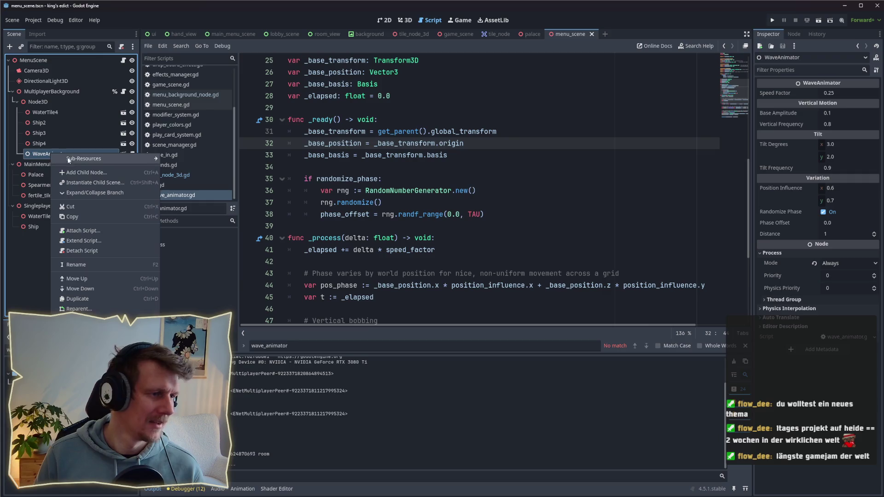
pyautogui.click(829, 265)
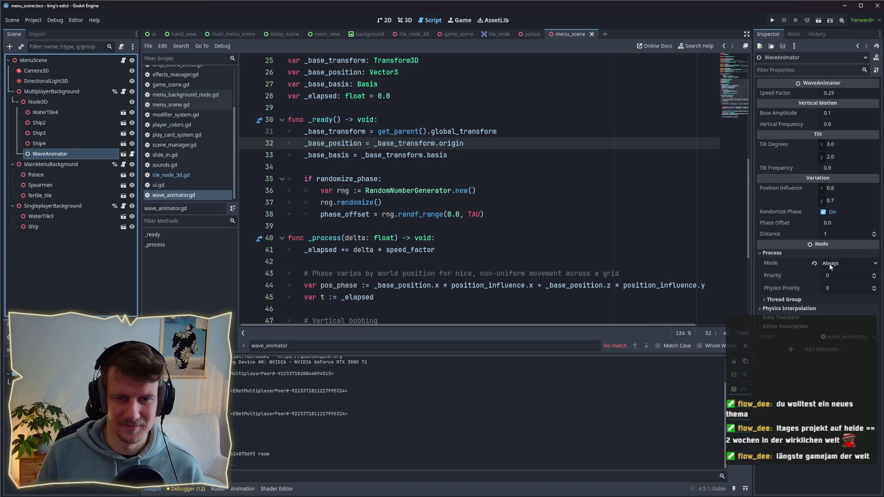
pyautogui.click(852, 265)
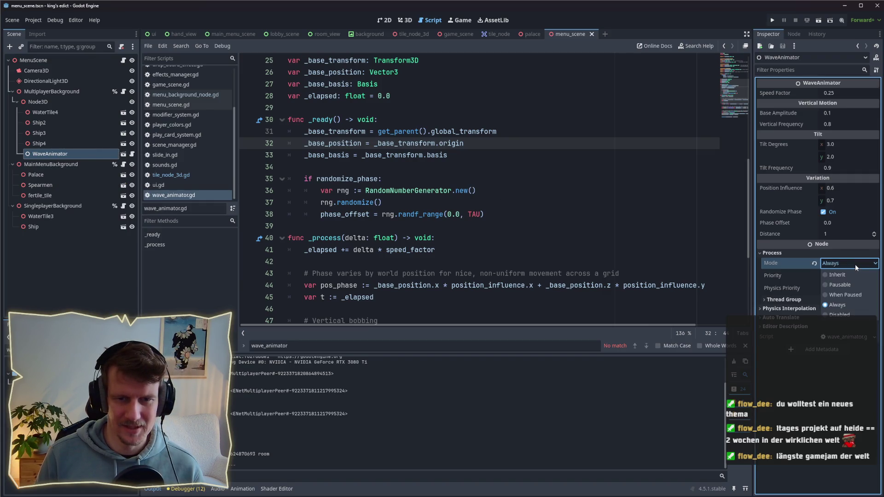
pyautogui.click(839, 313)
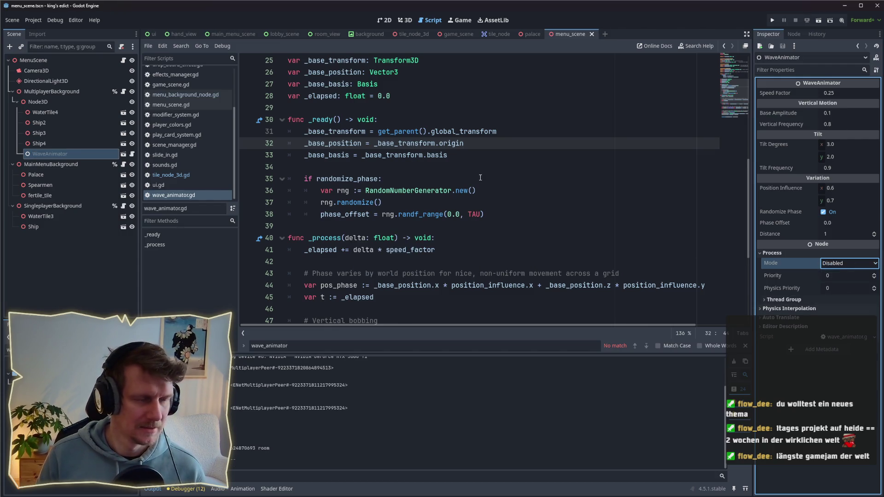
pyautogui.click(393, 177)
pyautogui.click(772, 20)
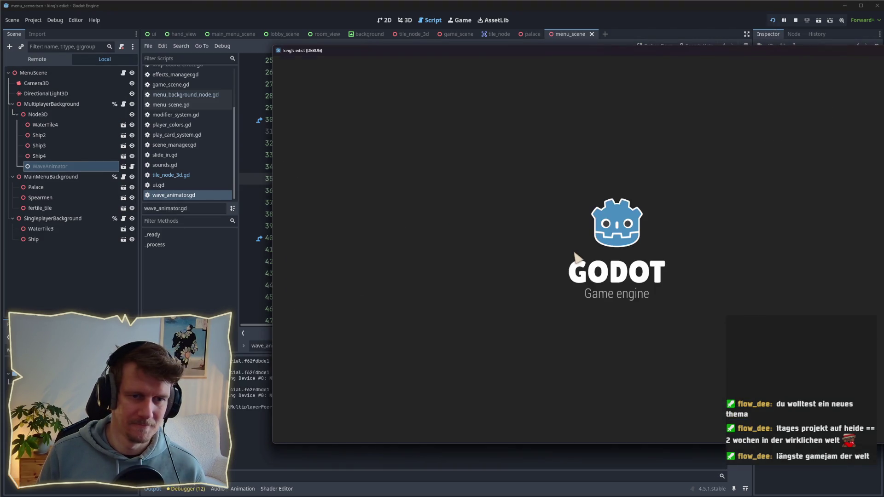
# Step: Switch between the multiplayer lobby and main menu twice to watch the ships, then stop the game
pyautogui.click(606, 176)
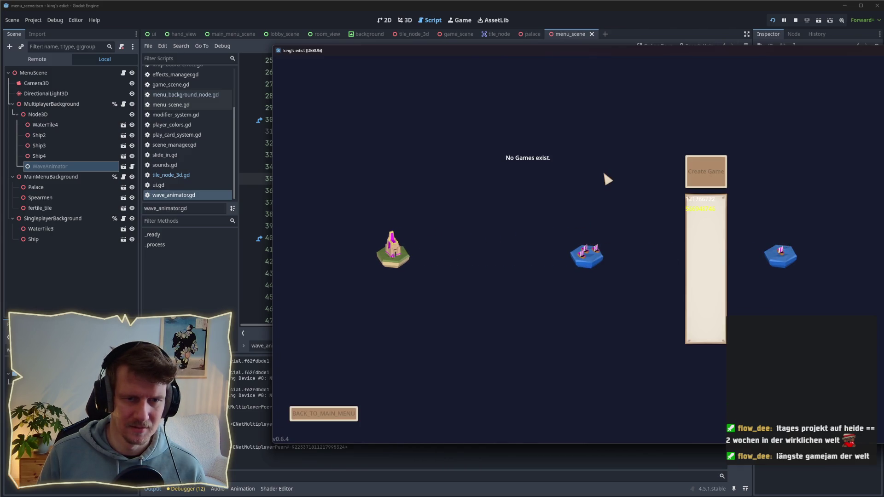
pyautogui.click(333, 413)
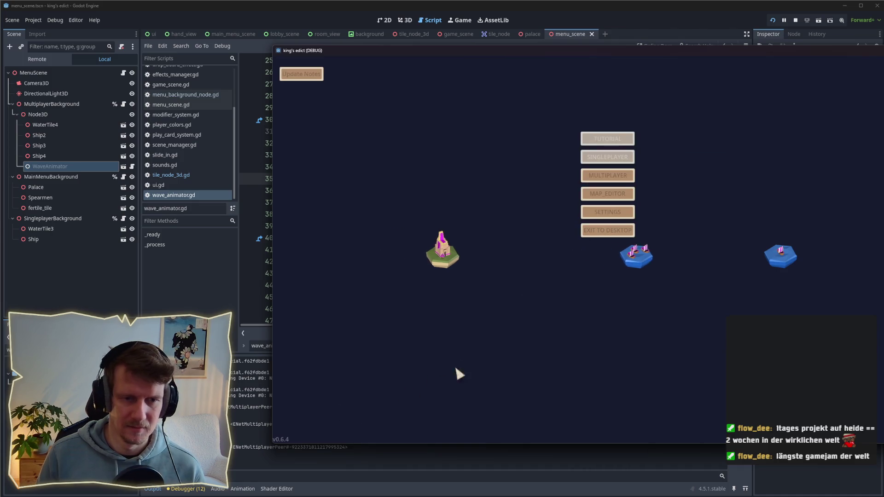
pyautogui.click(597, 183)
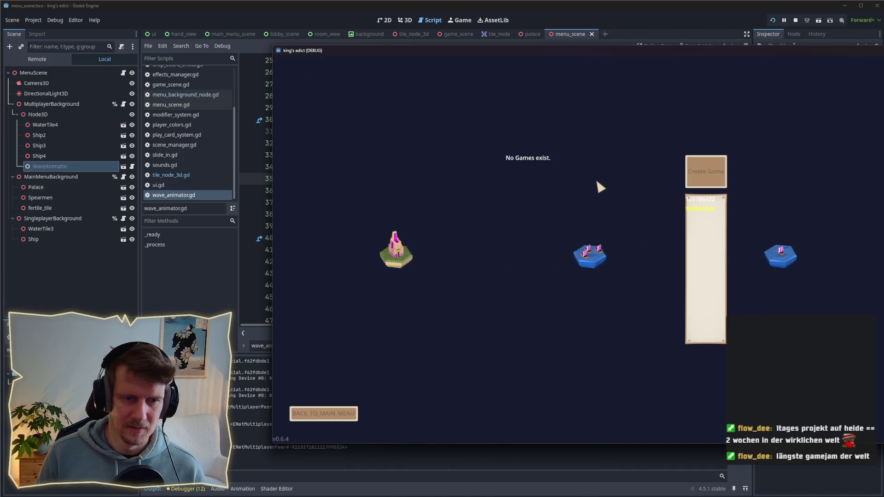
pyautogui.click(315, 421)
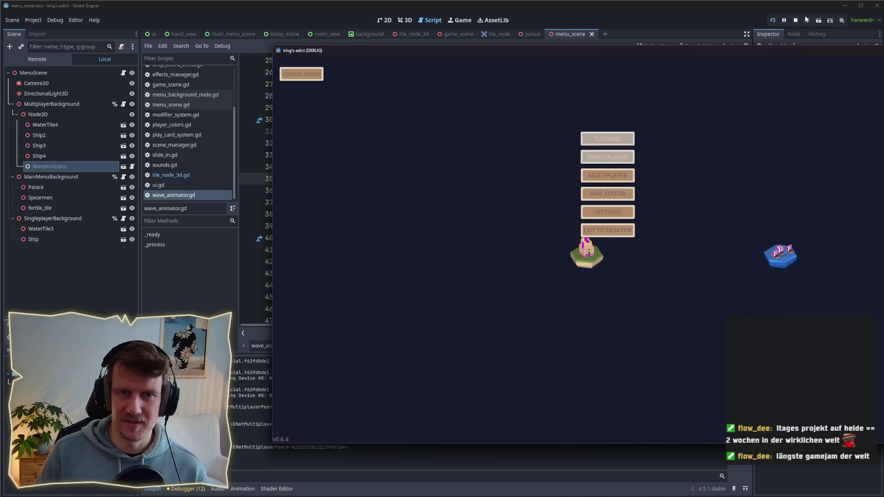
pyautogui.click(795, 20)
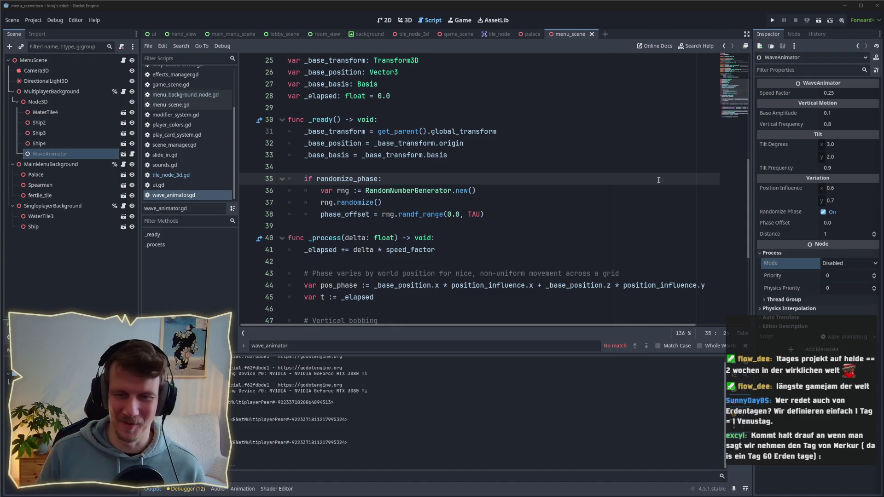
# Step: Scroll through wave_animator.gd's _ready and _process code from line 39, then switch to menu_scene.gd
pyautogui.click(381, 226)
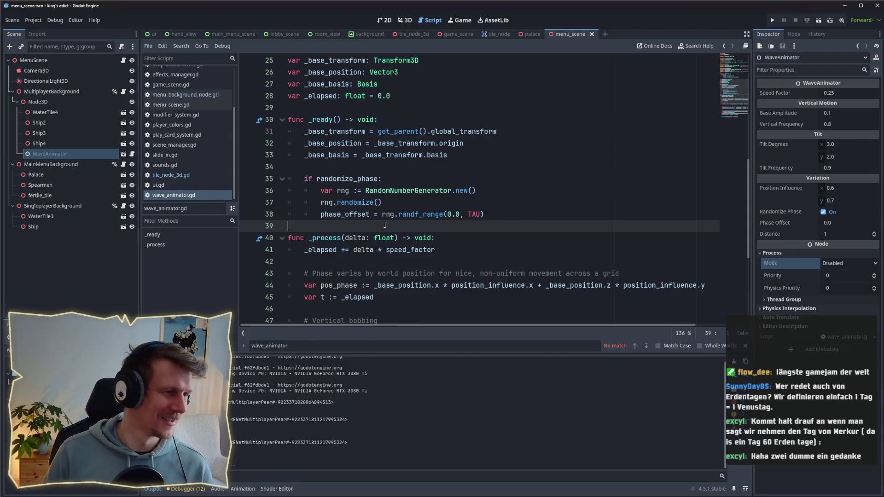
pyautogui.scroll(-2, 385, 225)
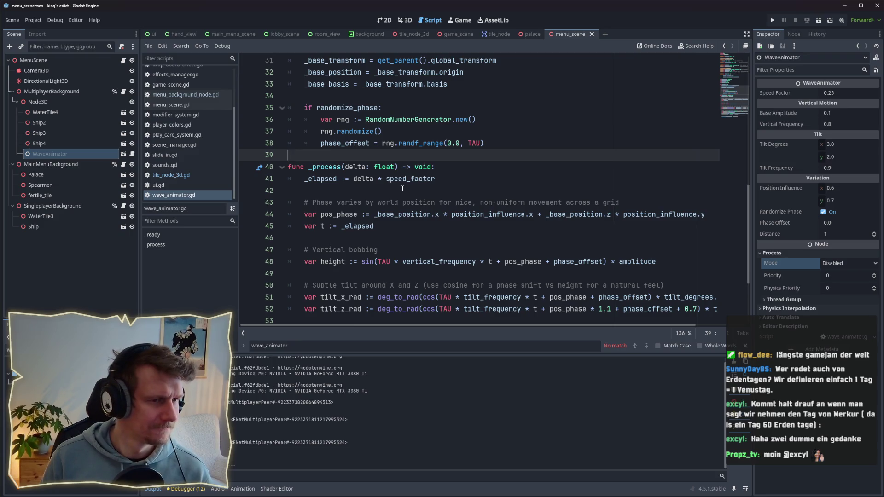
pyautogui.scroll(-3, 402, 189)
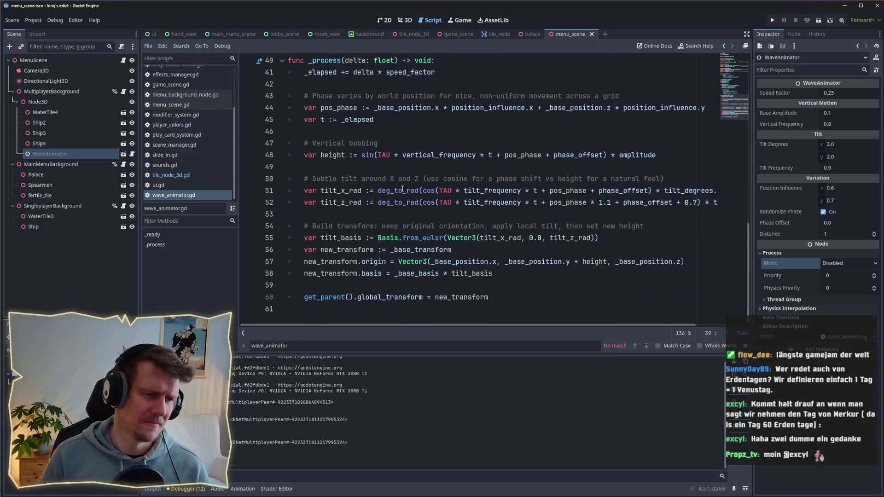
pyautogui.scroll(8, 403, 189)
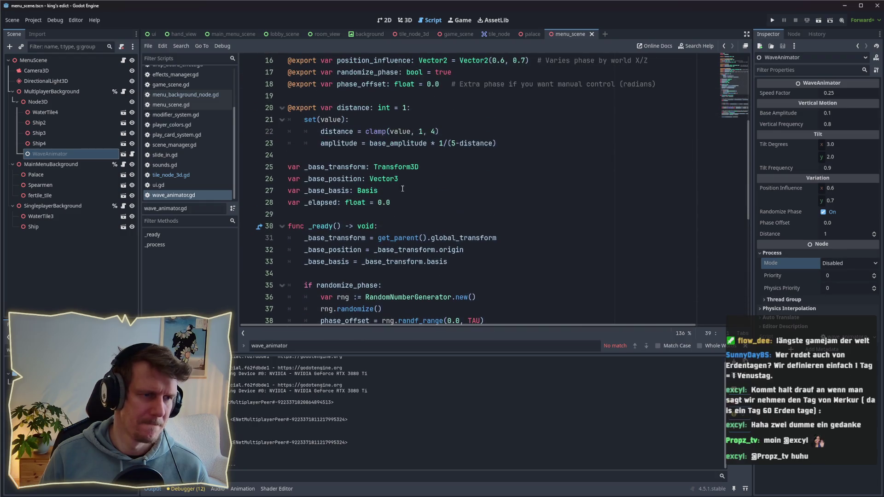
pyautogui.click(123, 61)
pyautogui.scroll(-8, 436, 160)
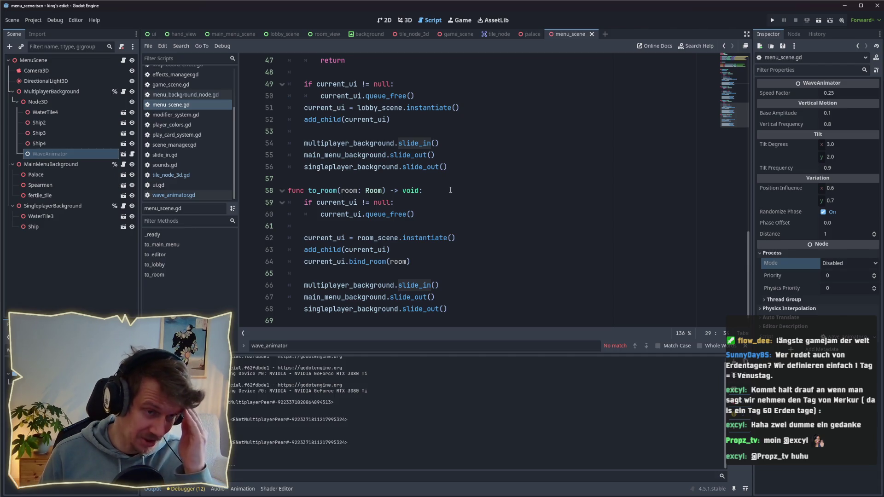
pyautogui.scroll(-1, 451, 190)
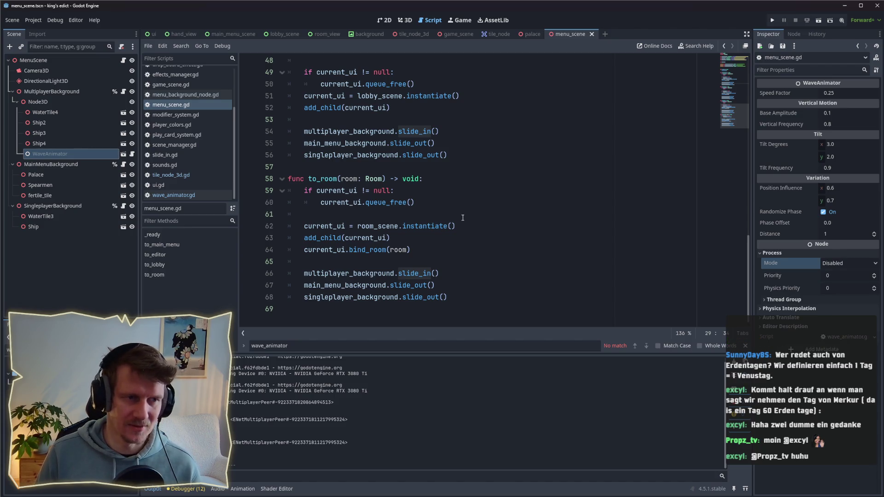
pyautogui.scroll(6, 463, 218)
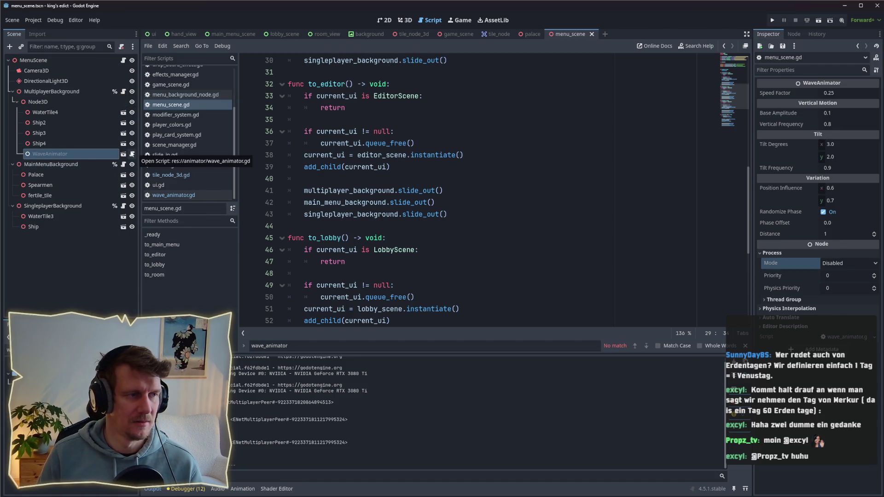
pyautogui.rightClick(39, 102)
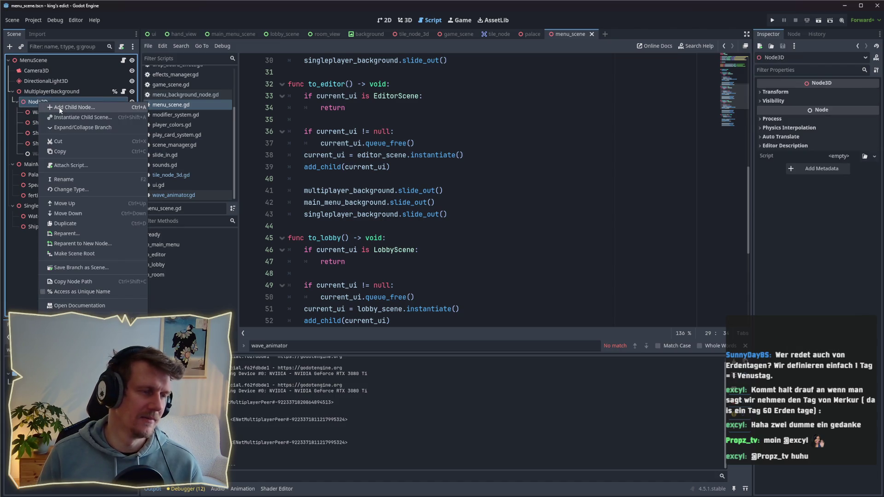
# Step: Add a new Node3D child and move WaterTile4 through WaveAnimator under it
pyautogui.click(59, 107)
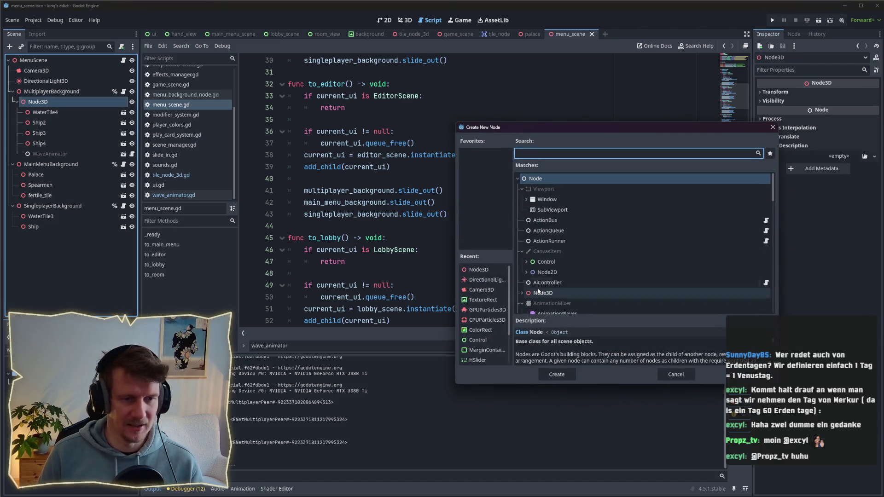
pyautogui.click(557, 375)
pyautogui.click(44, 153)
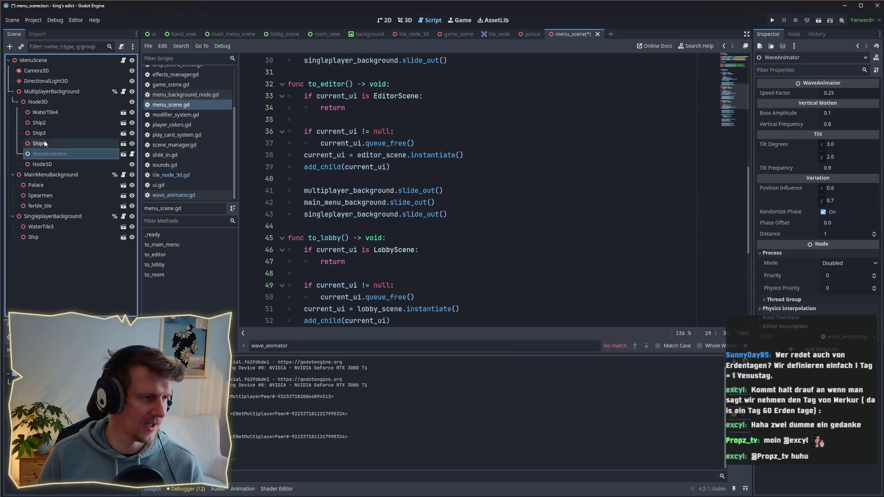
pyautogui.keyDown('shift'); pyautogui.click(44, 113); pyautogui.keyUp('shift')
pyautogui.moveTo(44, 112); pyautogui.dragTo(46, 164)
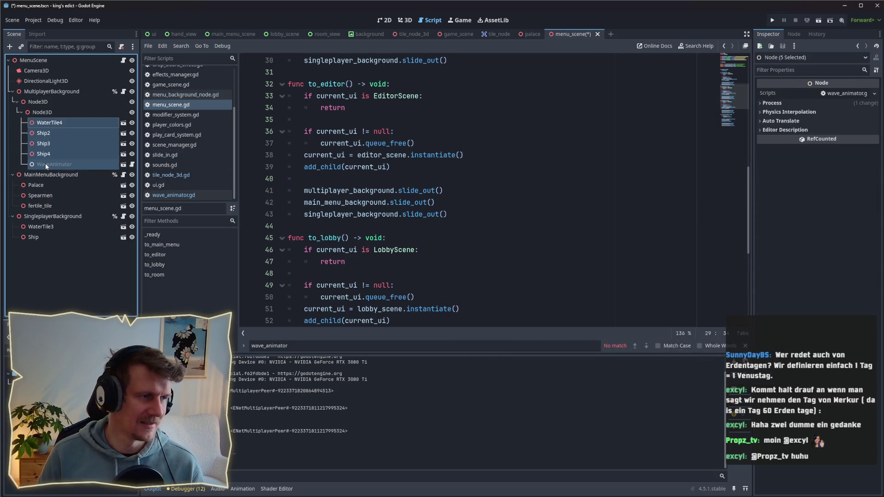
# Step: Set WaveAnimator's Process Mode to Always and run the project with F5
pyautogui.click(44, 164)
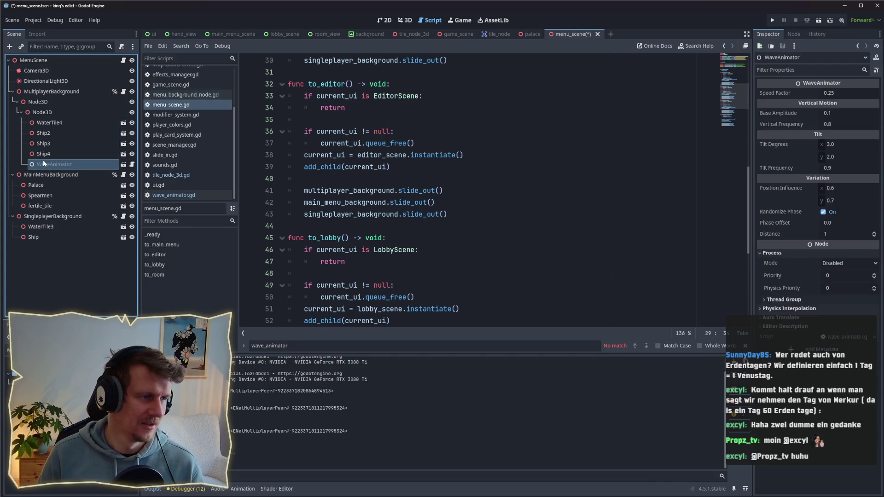
pyautogui.click(850, 263)
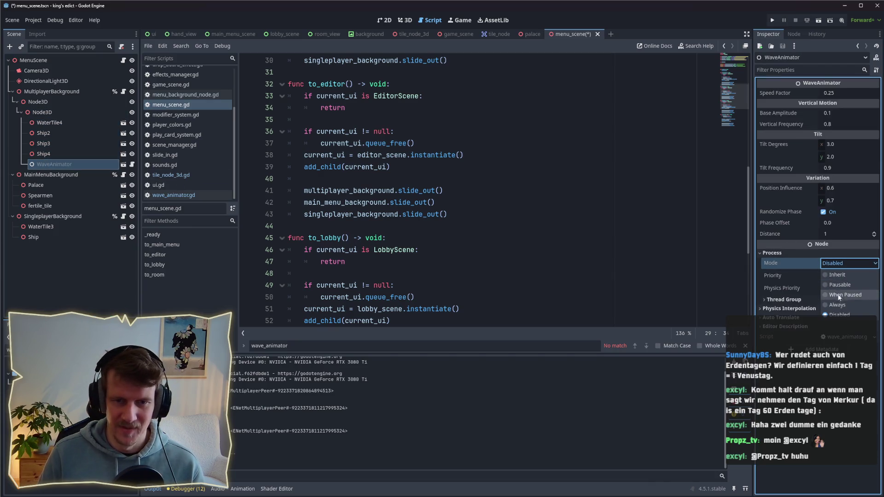
pyautogui.click(838, 305)
pyautogui.press('F5')
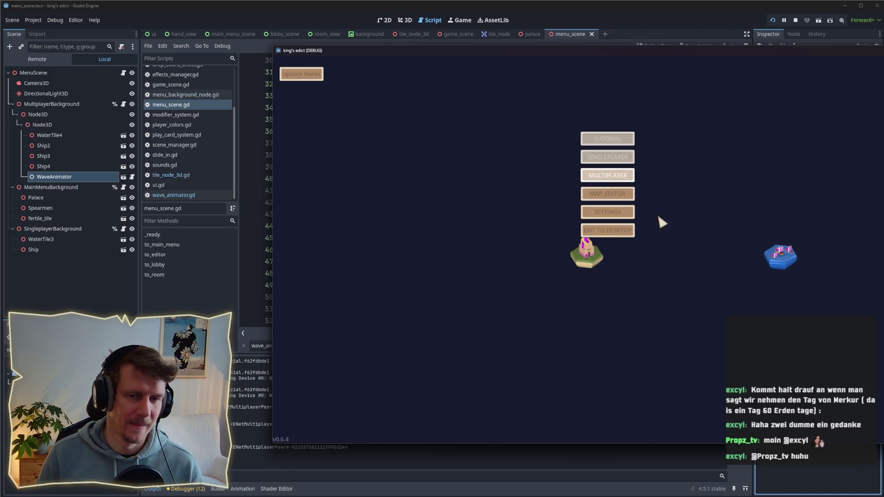
# Step: Watch the ships in the multiplayer lobby over two runs, stopping each, then select WaterTile4
pyautogui.click(612, 179)
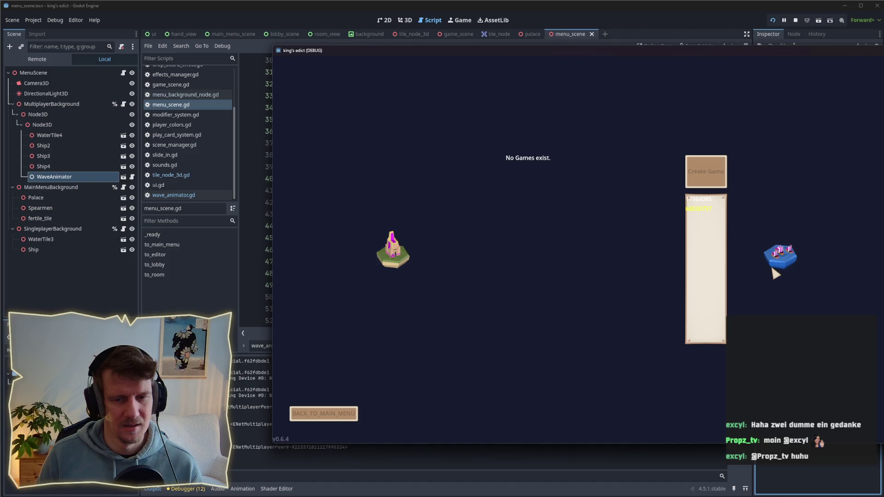
pyautogui.moveTo(763, 55); pyautogui.dragTo(696, 62)
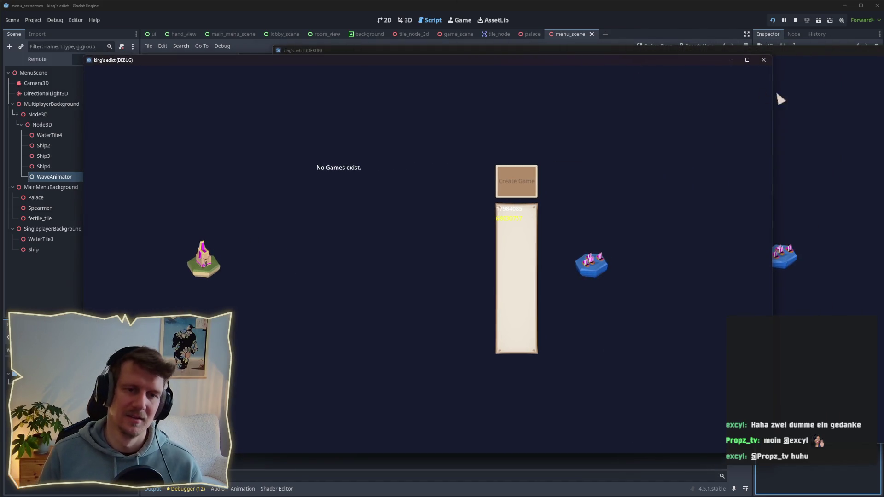
pyautogui.click(796, 20)
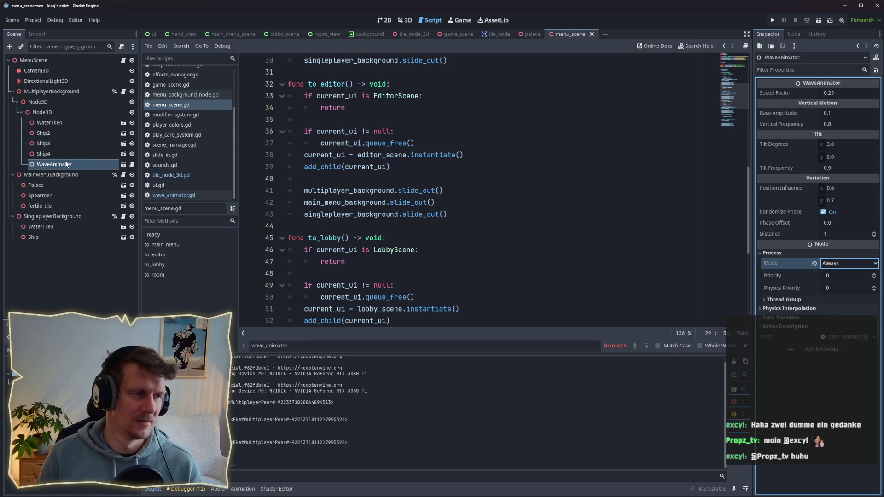
pyautogui.press('F5')
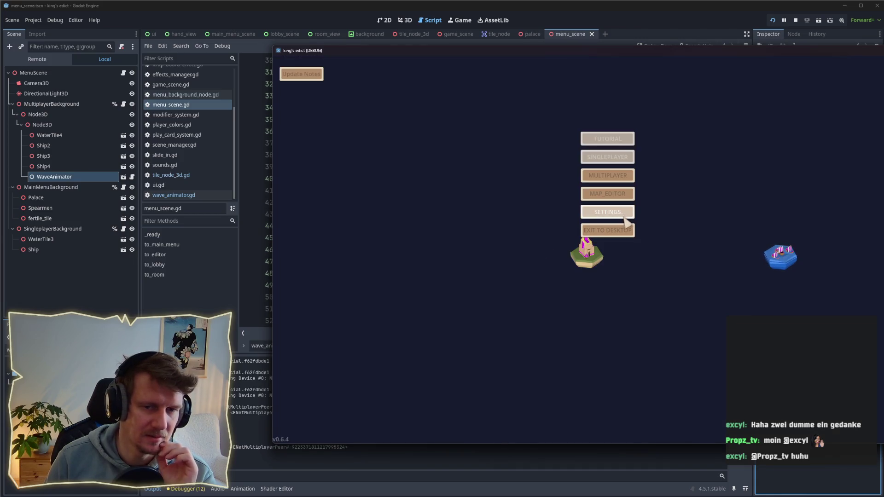
pyautogui.click(606, 179)
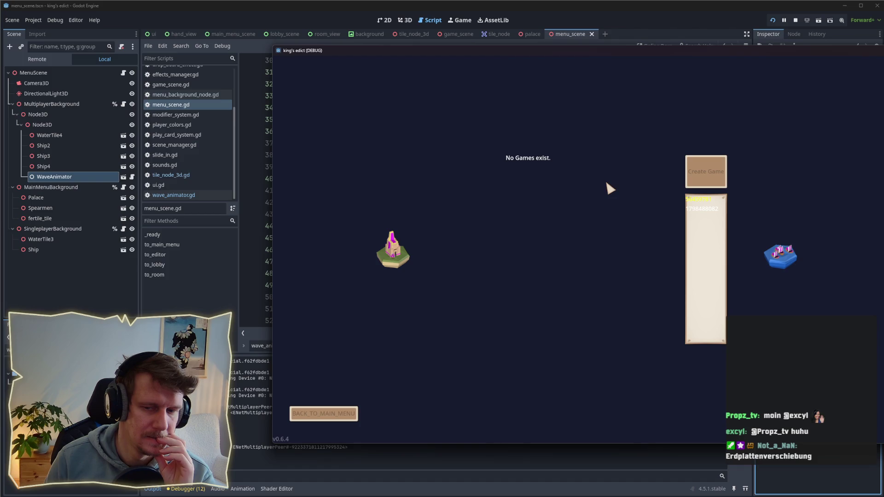
pyautogui.click(795, 21)
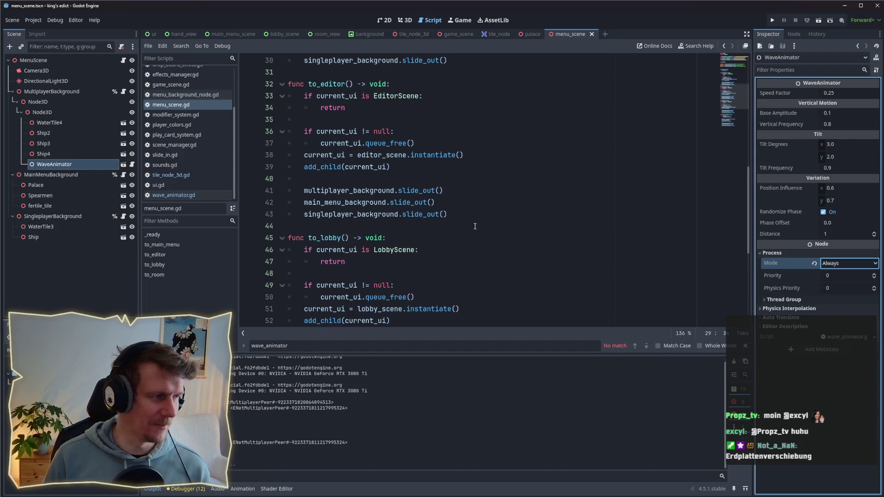
pyautogui.click(49, 123)
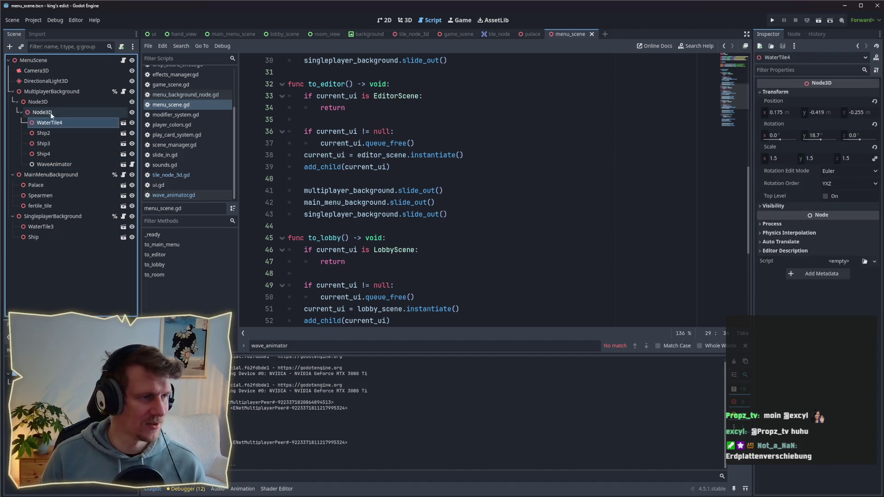
# Step: Move the five nodes back under the outer Node3D and delete the empty inner Node3D
pyautogui.keyDown('shift'); pyautogui.click(51, 164); pyautogui.keyUp('shift')
pyautogui.moveTo(52, 129)
pyautogui.mouseDown()
pyautogui.moveTo(53, 112)
pyautogui.moveTo(42, 105)
pyautogui.mouseUp()
pyautogui.click(41, 112)
pyautogui.press('Delete')
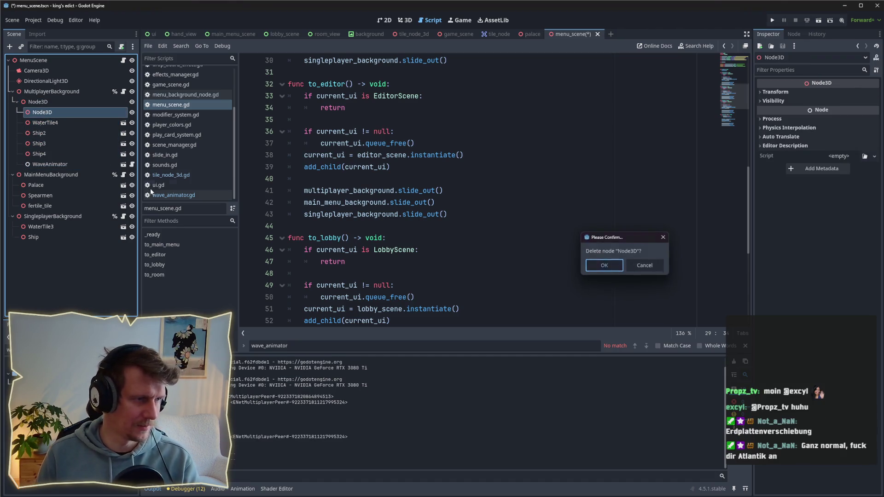
pyautogui.press('Return')
# Step: Bring up WaveAnimator's script and follow the Basis type on line 27 to its class reference
pyautogui.click(50, 153)
pyautogui.click(132, 154)
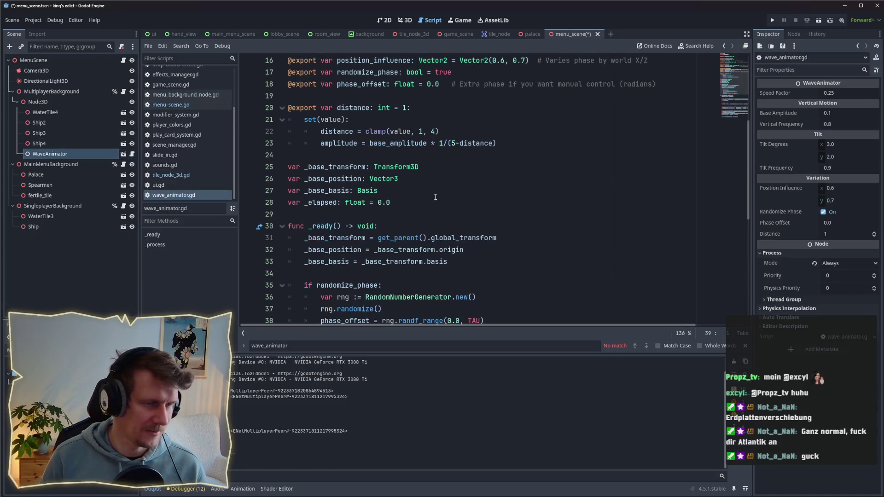
pyautogui.scroll(-3, 472, 201)
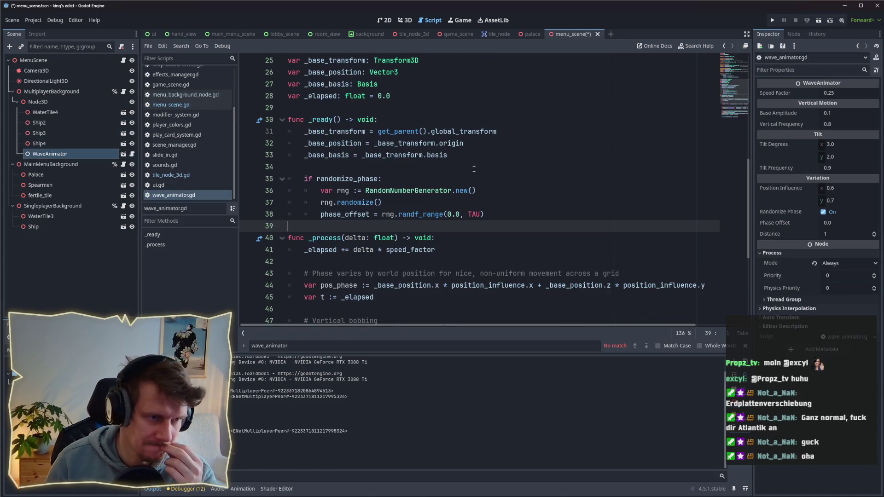
pyautogui.click(387, 156)
pyautogui.scroll(1, 389, 143)
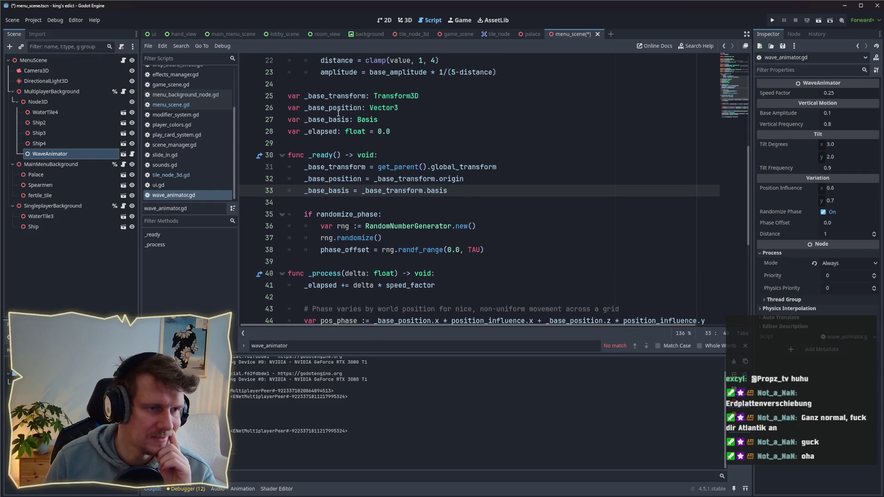
pyautogui.click(358, 120)
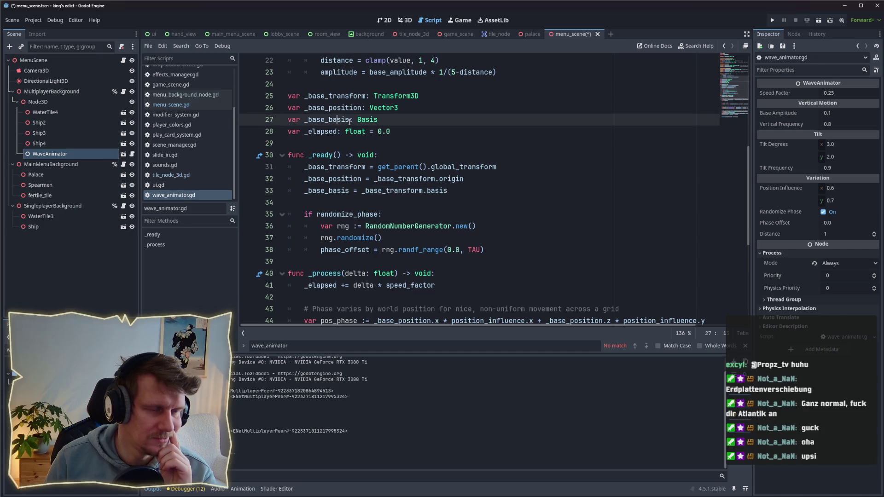
pyautogui.keyDown('ctrl'); pyautogui.click(359, 119); pyautogui.keyUp('ctrl')
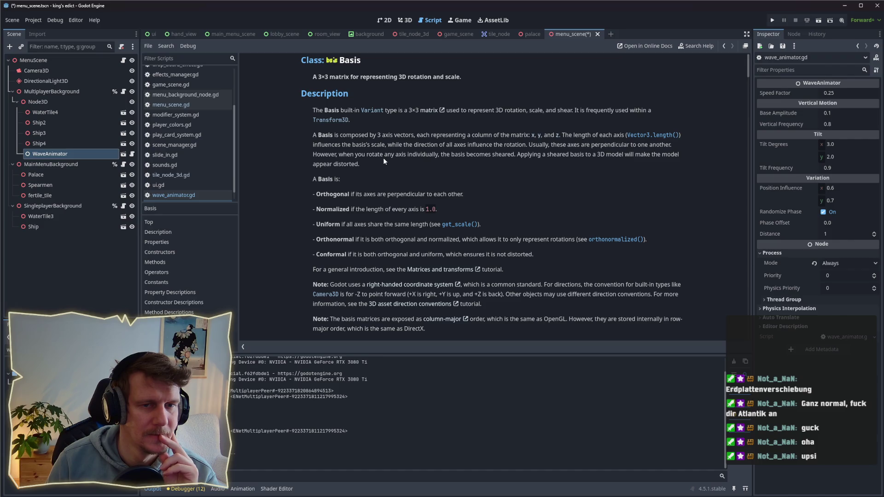
# Step: Leave the Basis docs for wave_animator.gd and highlight where _base_basis is used
pyautogui.scroll(-2, 384, 158)
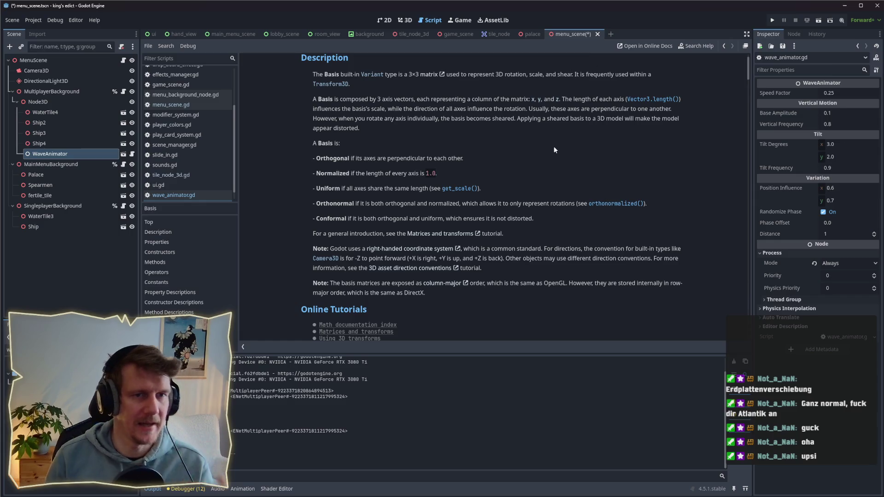
pyautogui.hotkey('alt', 'Left')
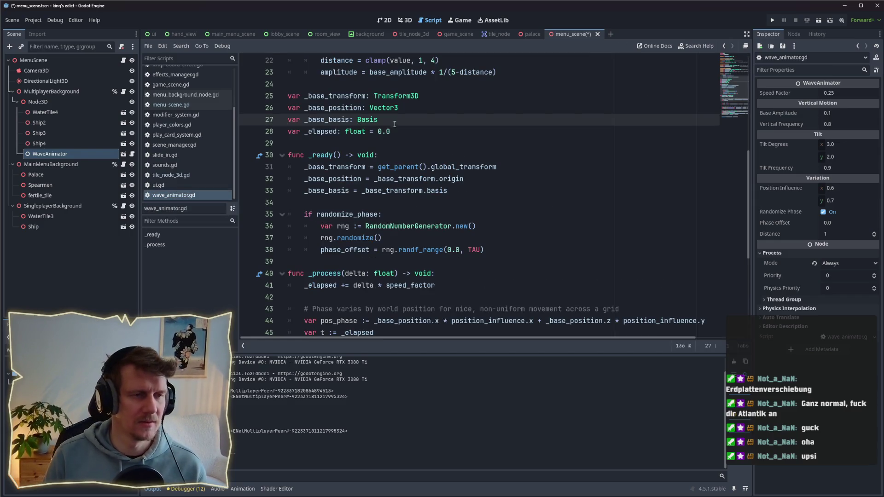
pyautogui.click(393, 115)
pyautogui.hotkey('ctrl', 'd')
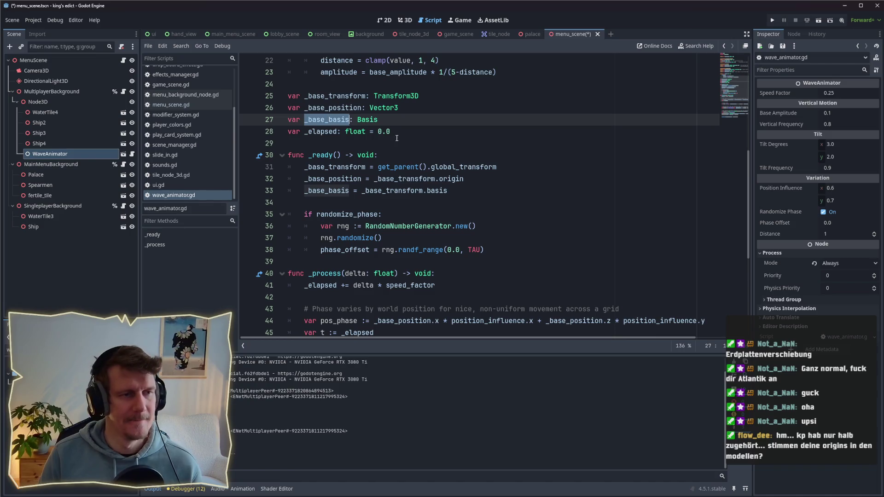
# Step: Inspect tilt_basis on line 58 and the global_transform assignment on line 60
pyautogui.scroll(-6, 397, 138)
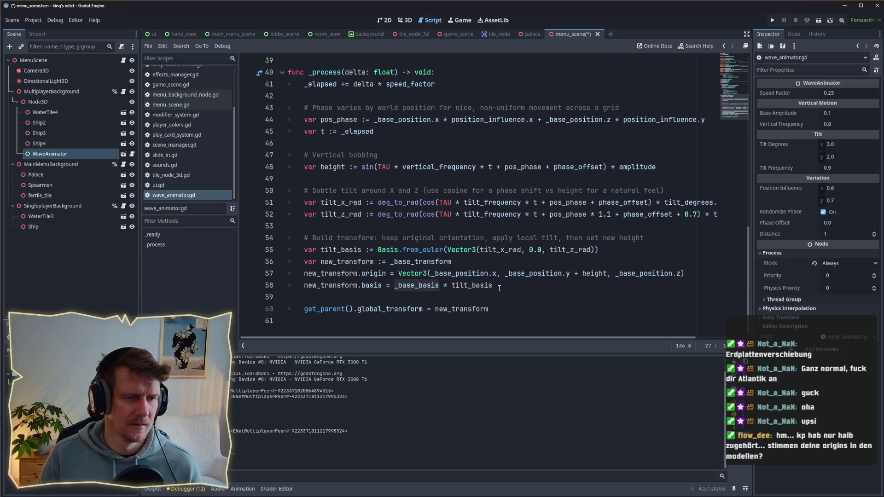
pyautogui.moveTo(493, 285); pyautogui.dragTo(462, 285)
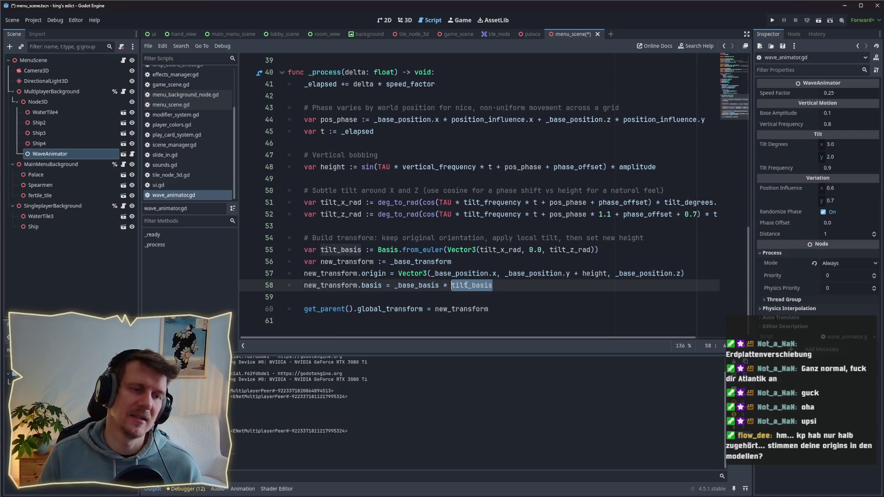
pyautogui.click(502, 285)
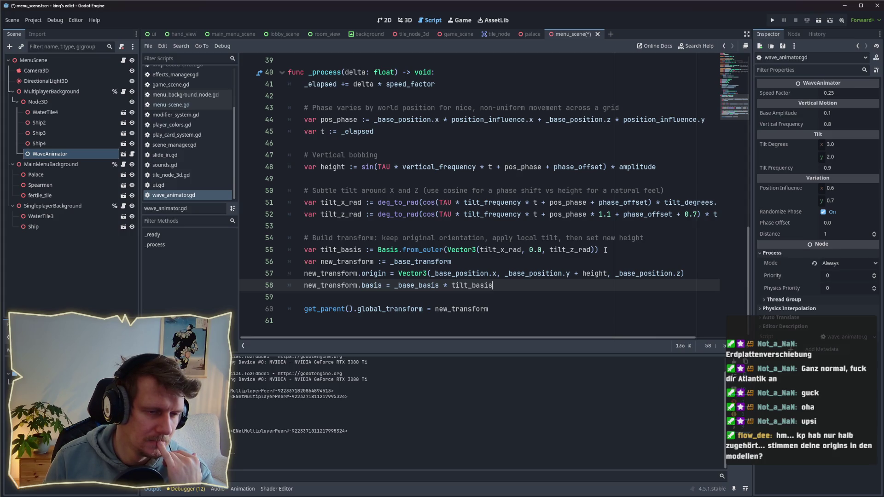
pyautogui.doubleClick(406, 309)
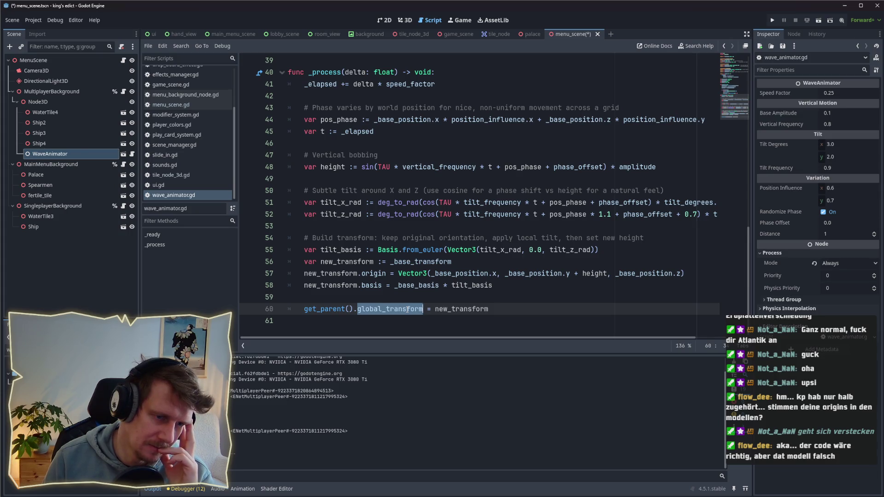
pyautogui.scroll(8, 408, 310)
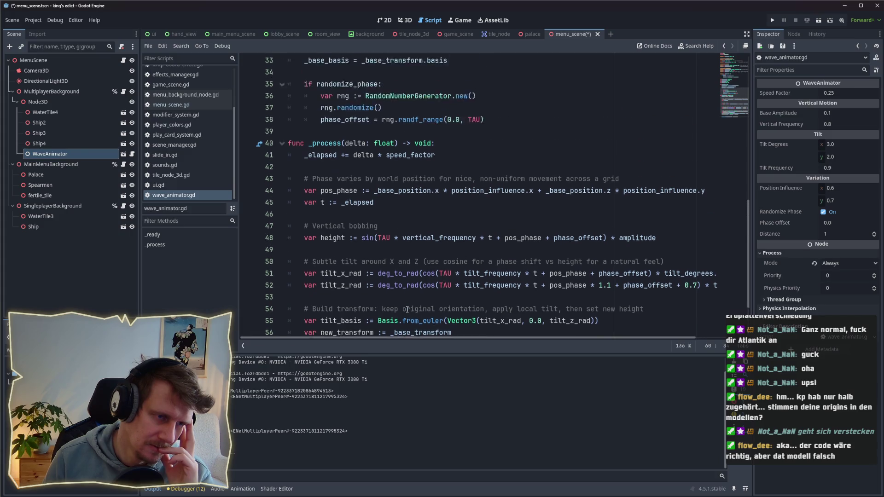
# Step: Try plain transform on line 31, then restore it to the parent's global_transform
pyautogui.doubleClick(460, 253)
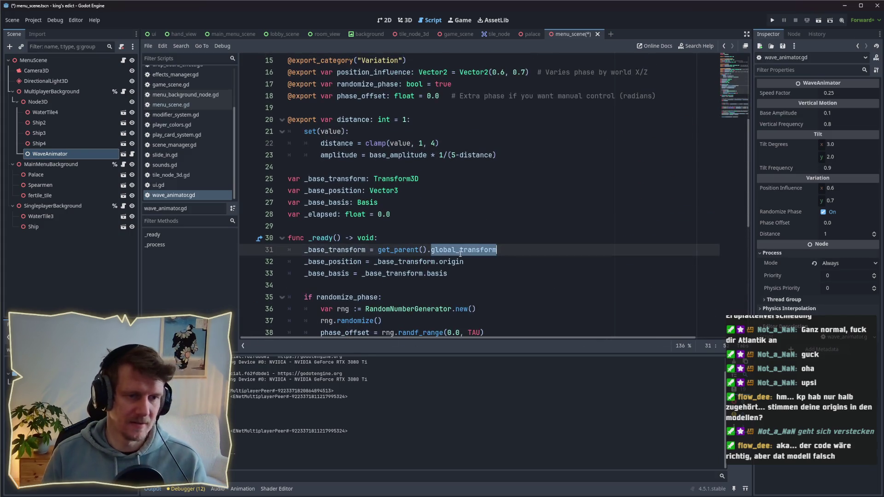
pyautogui.write('tran')
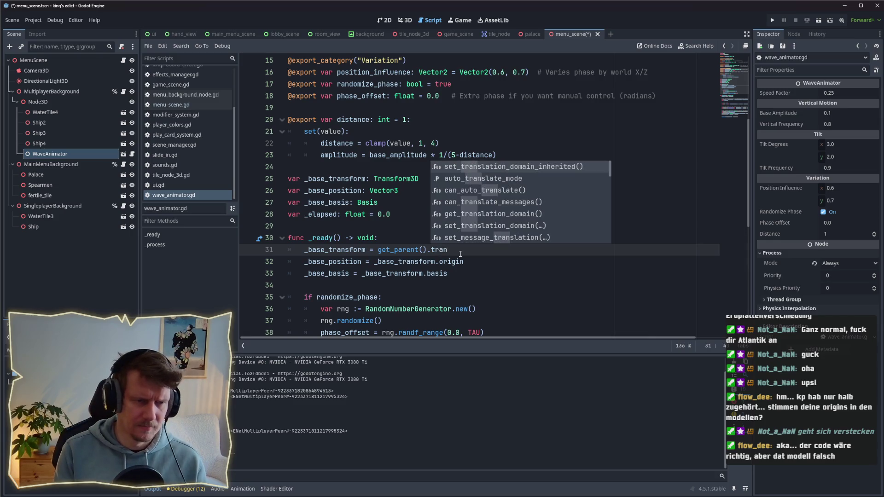
pyautogui.write('sfor')
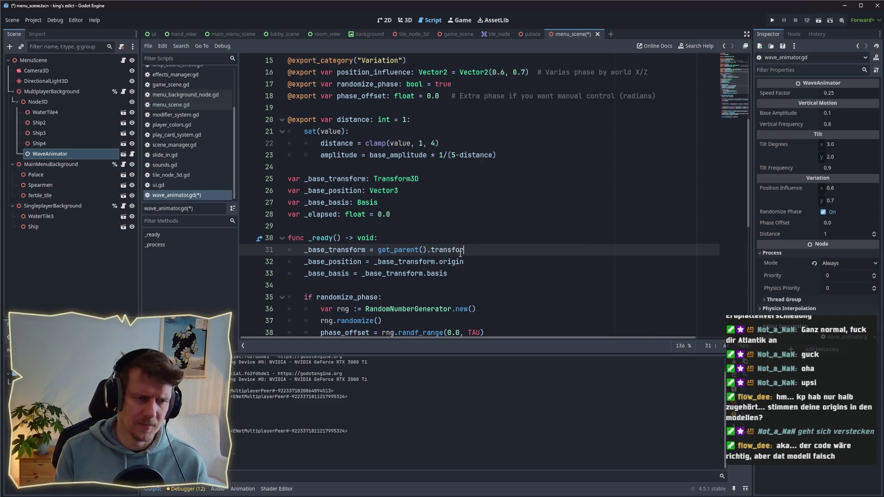
pyautogui.hotkey('ctrl', 'BackSpace')
pyautogui.write('globa')
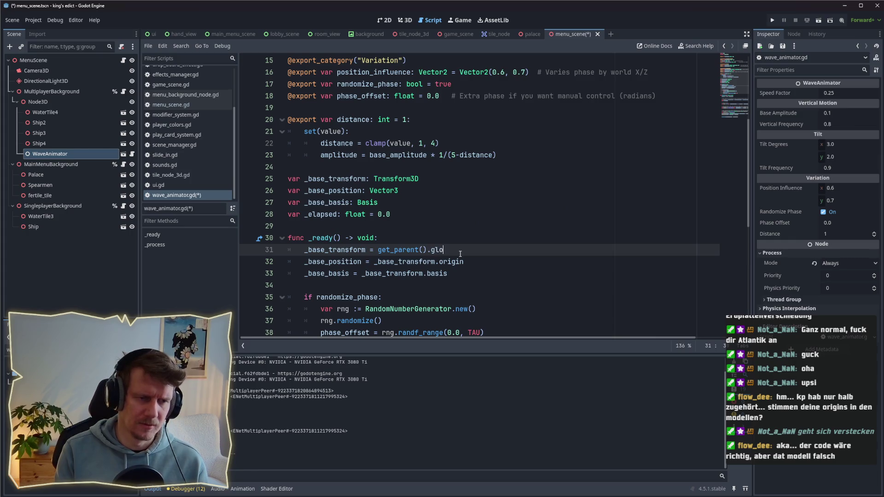
pyautogui.write('l_t')
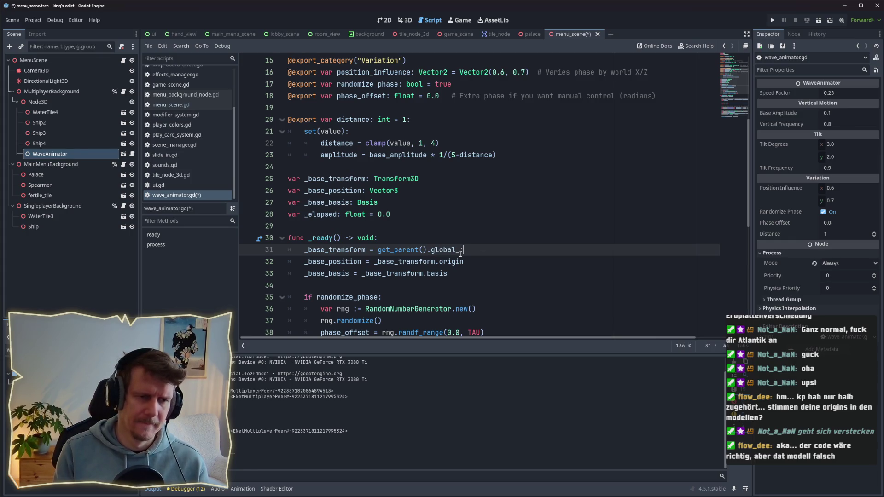
pyautogui.write('ransfom')
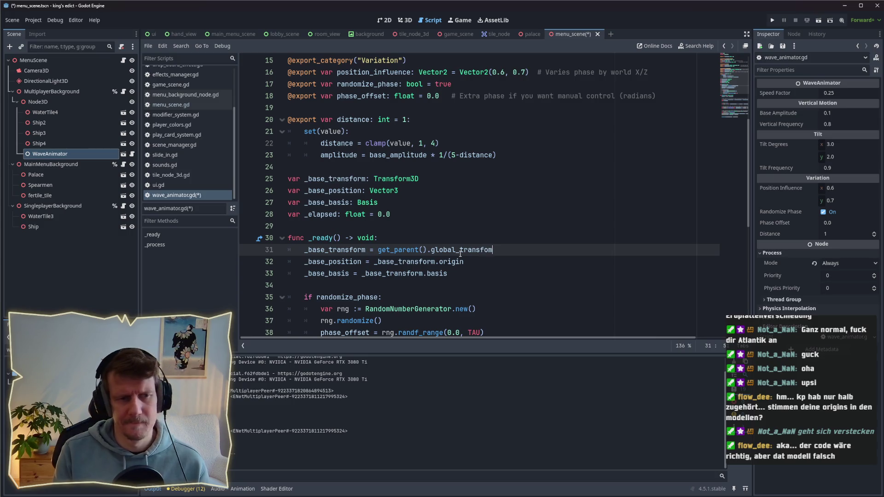
pyautogui.press('BackSpace')
pyautogui.write('rm')
pyautogui.click(461, 250)
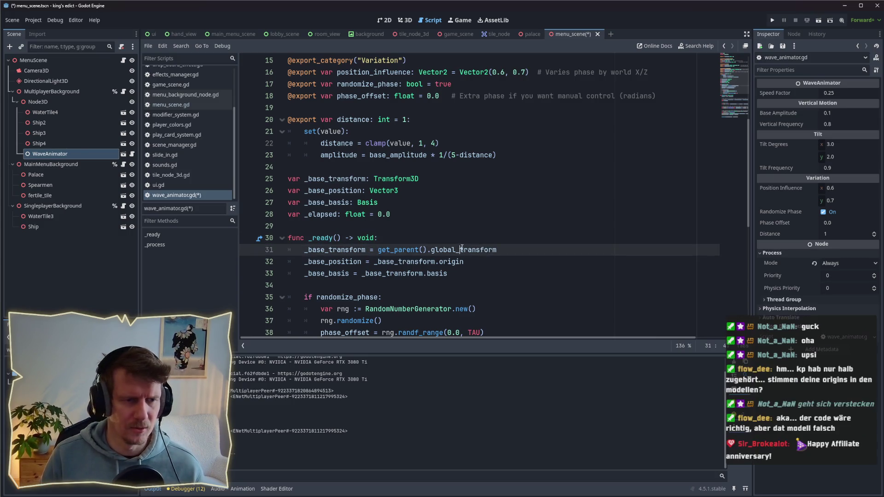
pyautogui.doubleClick(466, 250)
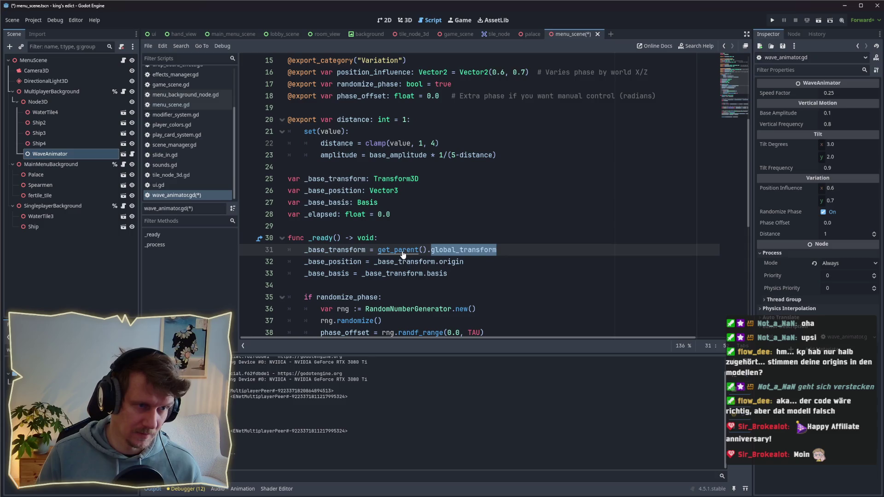
pyautogui.click(677, 49)
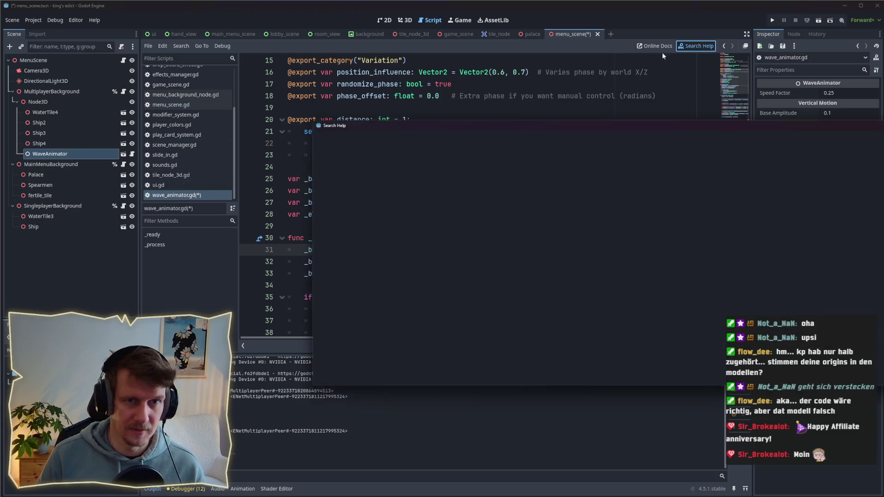
# Step: Look up Node3D in the help and jump to its transform property description
pyautogui.write('Node3D')
pyautogui.press('Return')
pyautogui.scroll(-2, 408, 272)
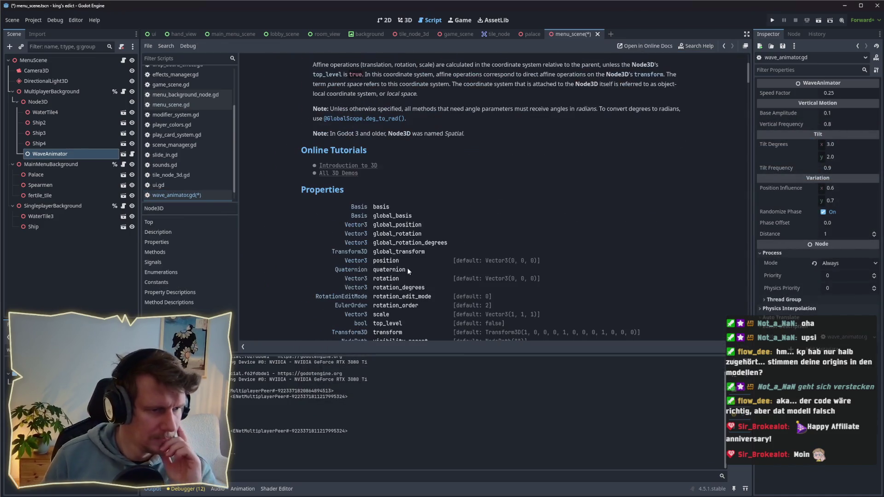
pyautogui.scroll(-6, 408, 265)
pyautogui.scroll(2, 408, 258)
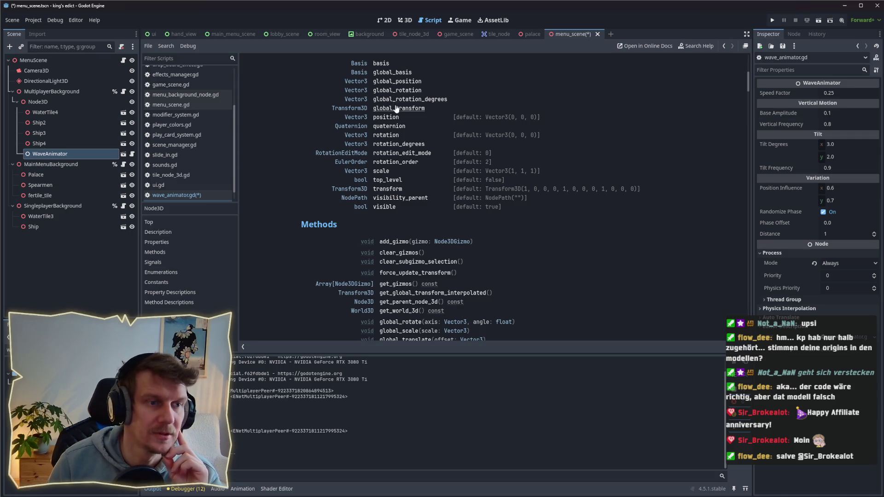
pyautogui.scroll(3, 399, 156)
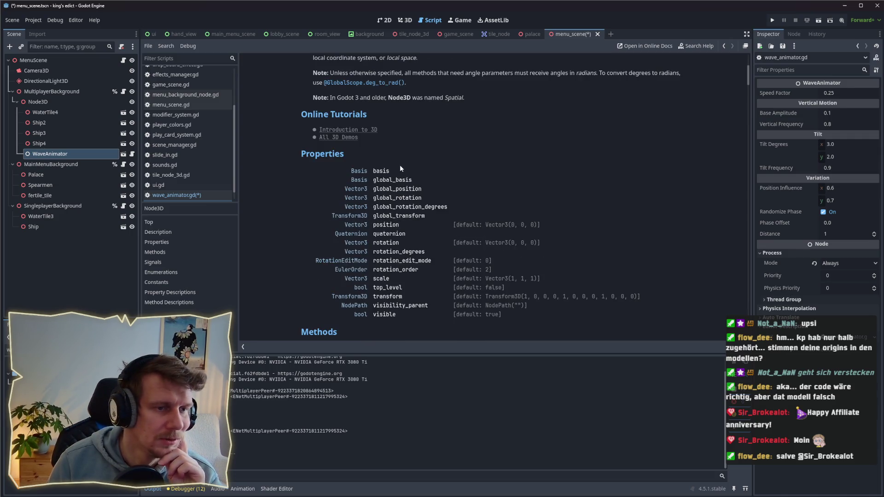
pyautogui.scroll(-1, 401, 175)
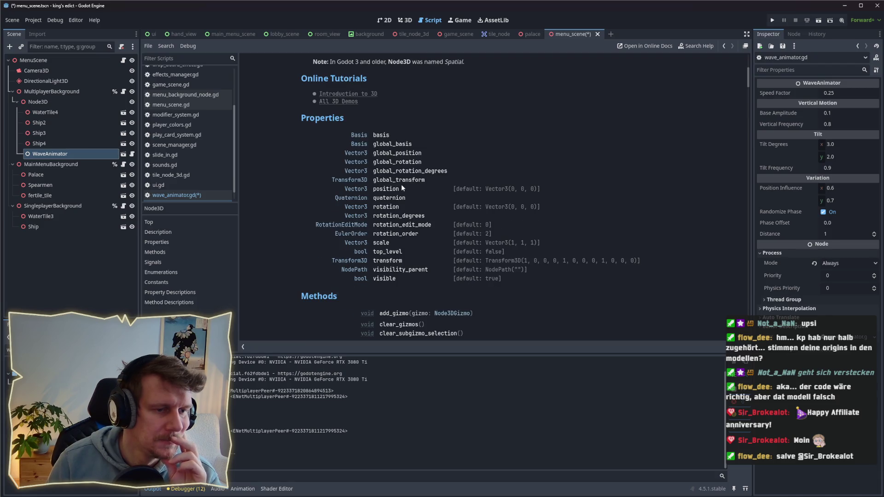
pyautogui.click(389, 262)
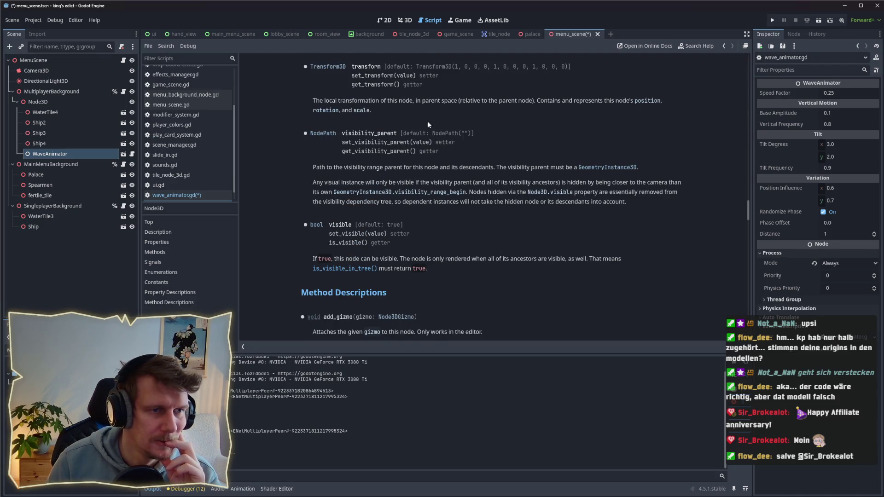
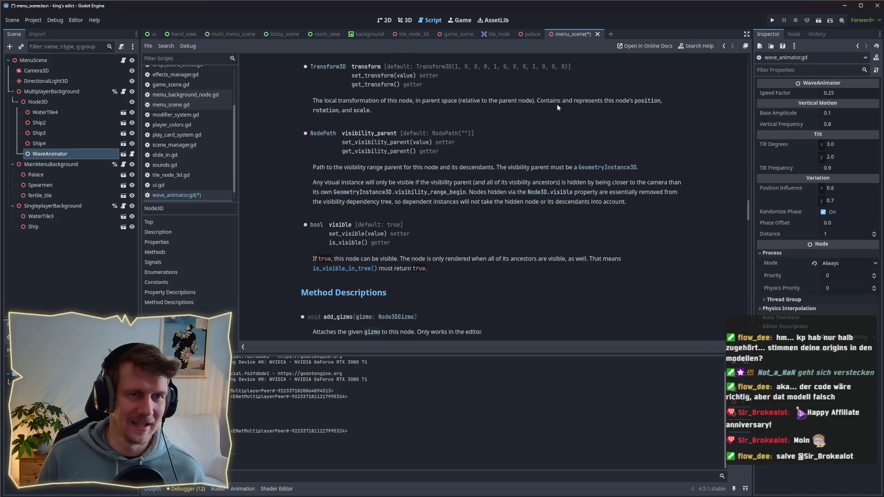
# Step: Change global_transform to transform on lines 31 and 60 of wave_animator.gd, save, and run the project
pyautogui.hotkey('alt', 'Left')
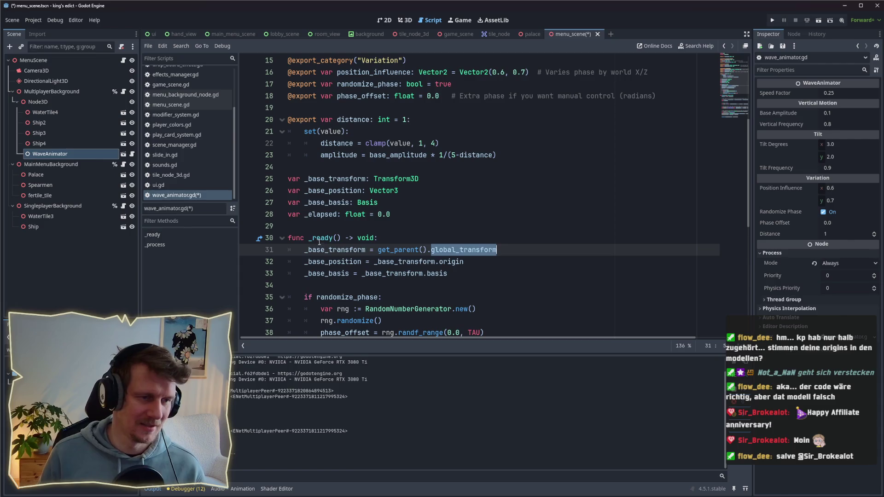
pyautogui.write('transf')
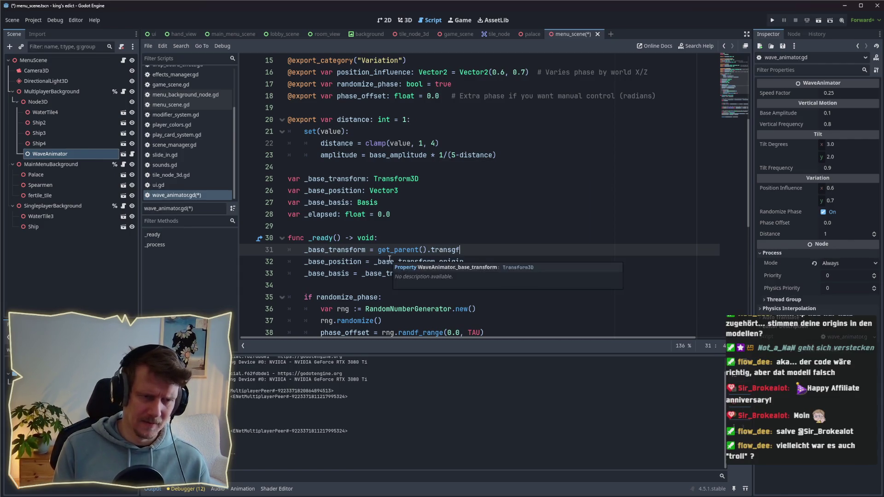
pyautogui.write('orm')
pyautogui.hotkey('ctrl', 's')
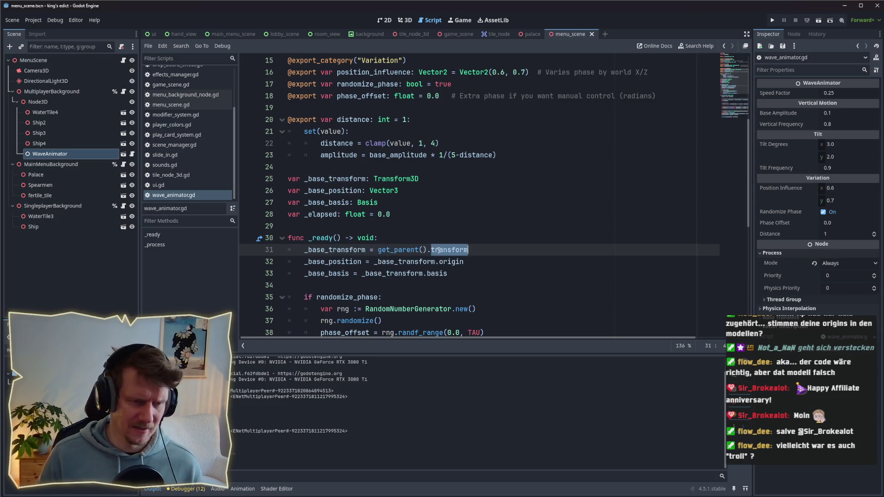
pyautogui.scroll(-8, 440, 252)
pyautogui.doubleClick(389, 311)
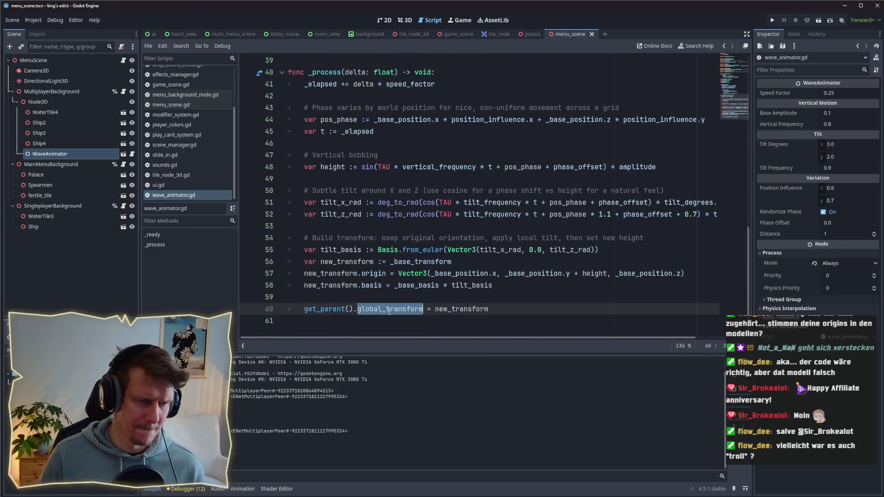
pyautogui.write('transform')
pyautogui.scroll(5, 440, 164)
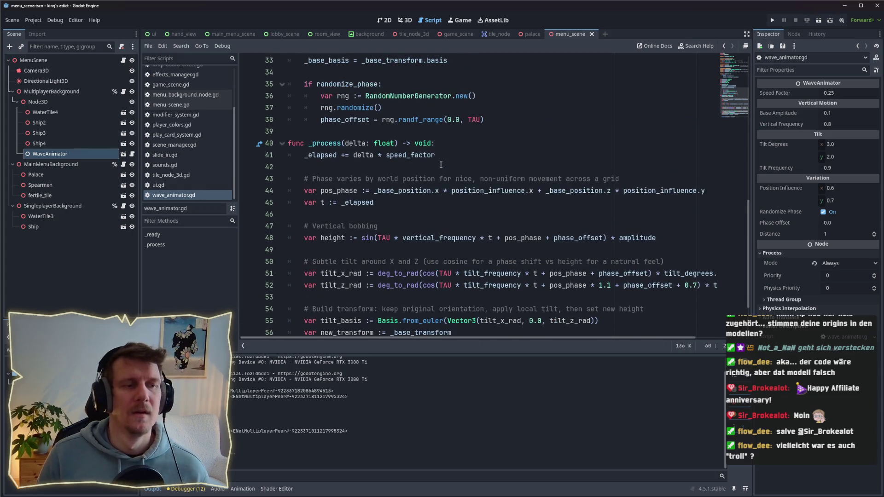
pyautogui.click(772, 21)
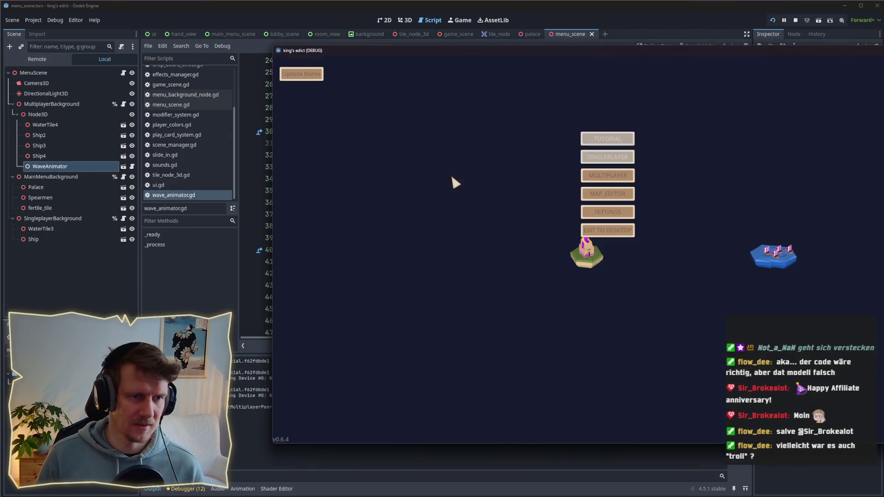
pyautogui.click(607, 179)
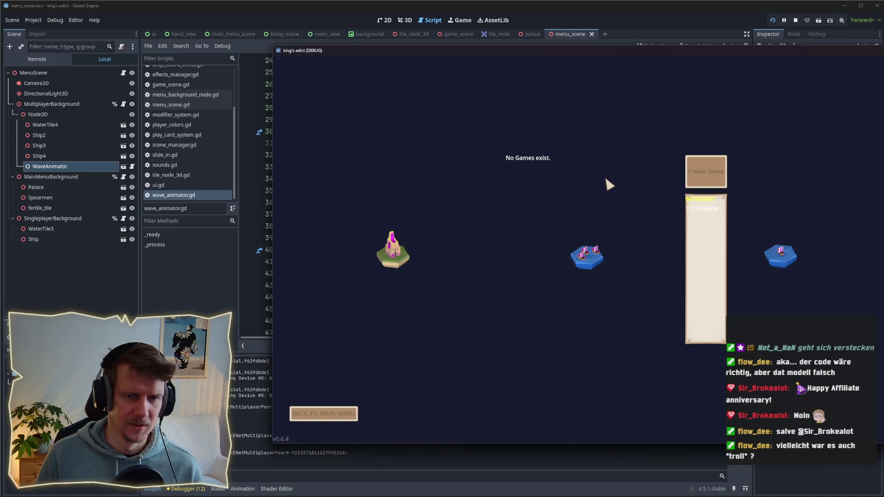
pyautogui.click(308, 417)
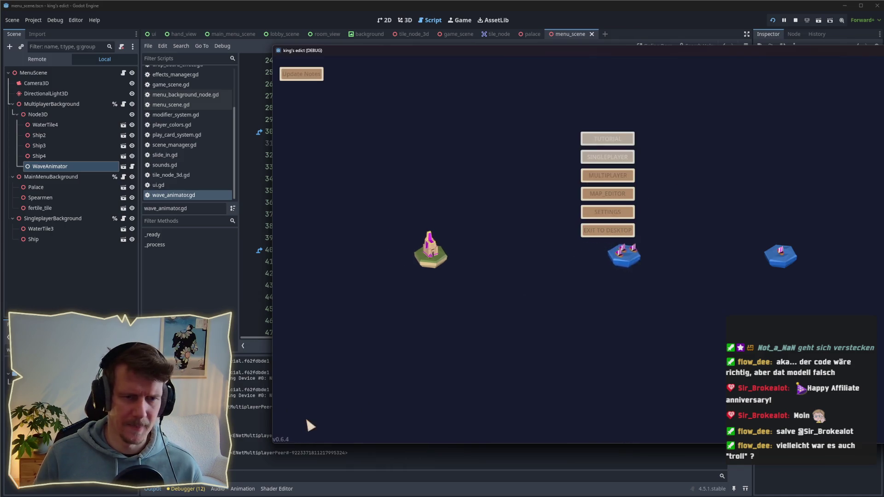
pyautogui.click(795, 21)
pyautogui.click(110, 82)
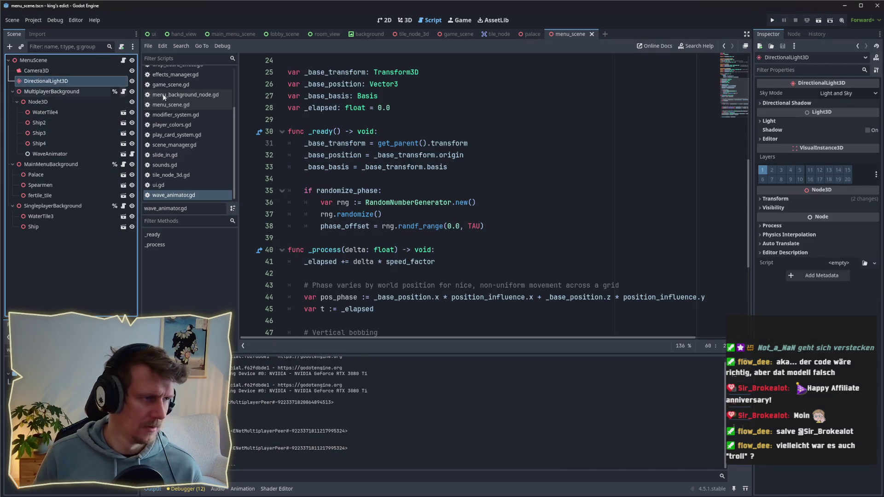
# Step: Set the Camera3D Size to 3 and run the game with F5
pyautogui.click(42, 70)
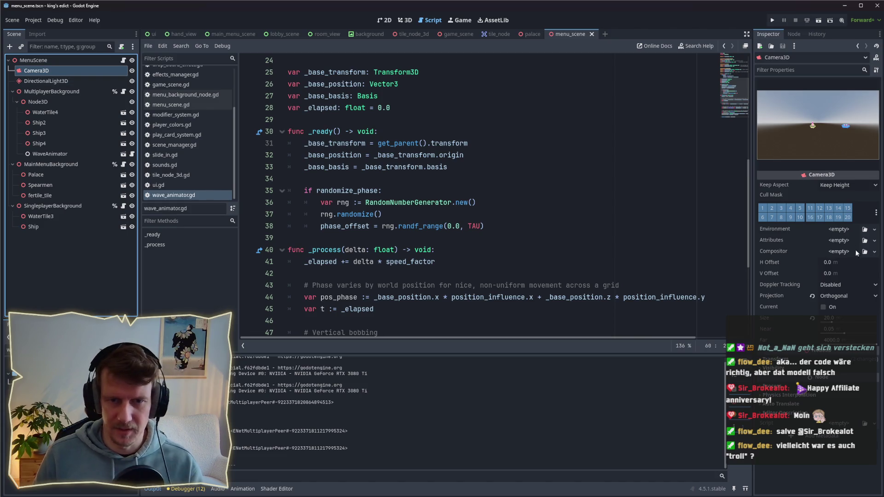
pyautogui.click(846, 322)
pyautogui.write('3')
pyautogui.press('Return')
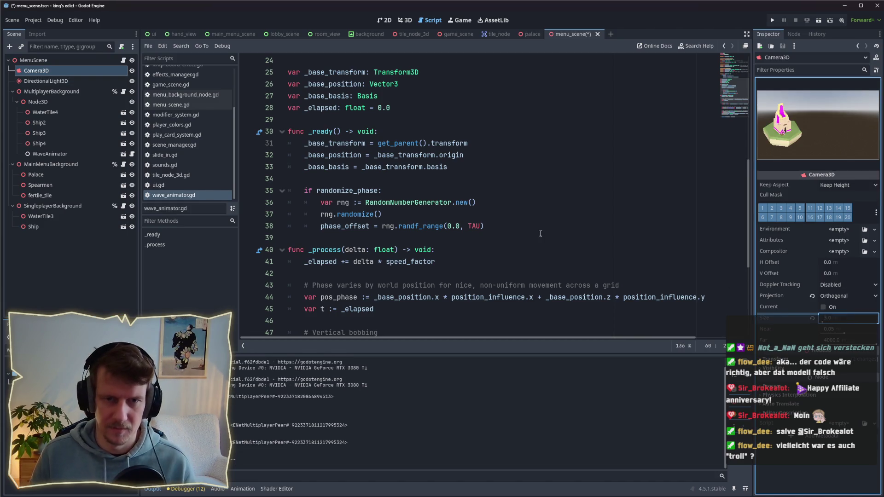
pyautogui.press('F5')
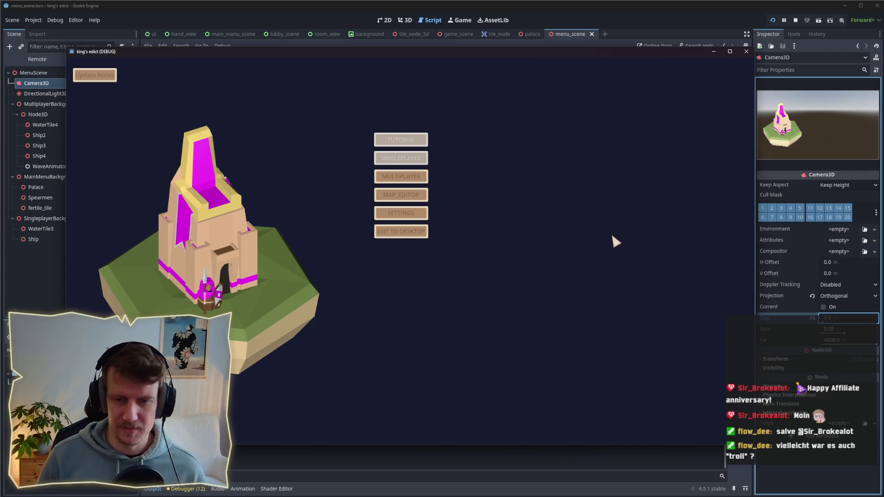
# Step: Move the game window aside and reopen the multiplayer lobby via the main menu
pyautogui.moveTo(444, 52); pyautogui.dragTo(474, 49)
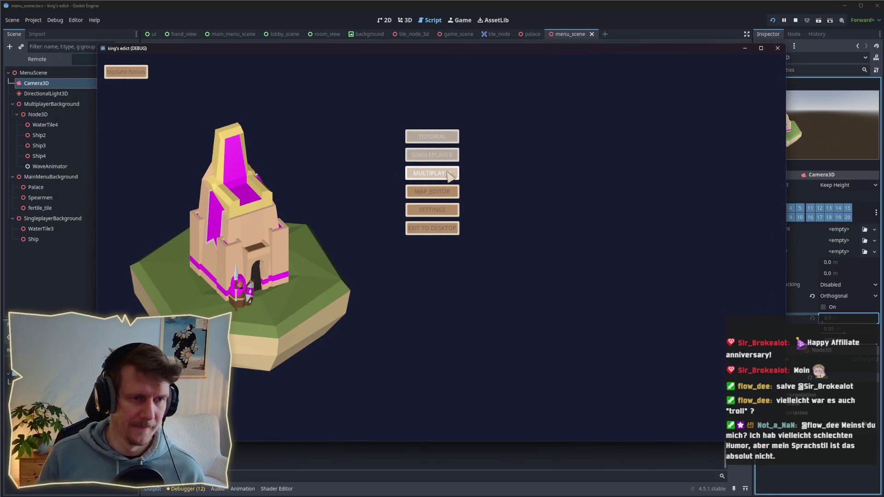
pyautogui.click(449, 175)
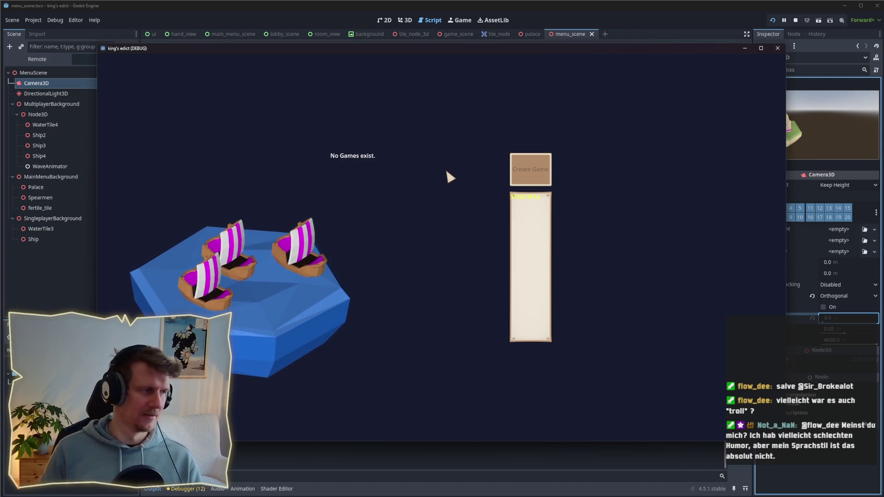
pyautogui.moveTo(357, 55); pyautogui.dragTo(491, 56)
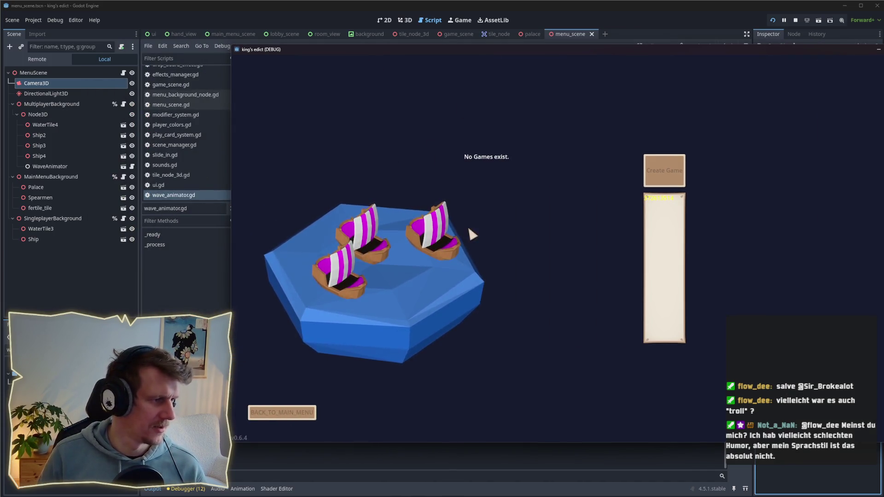
pyautogui.click(304, 411)
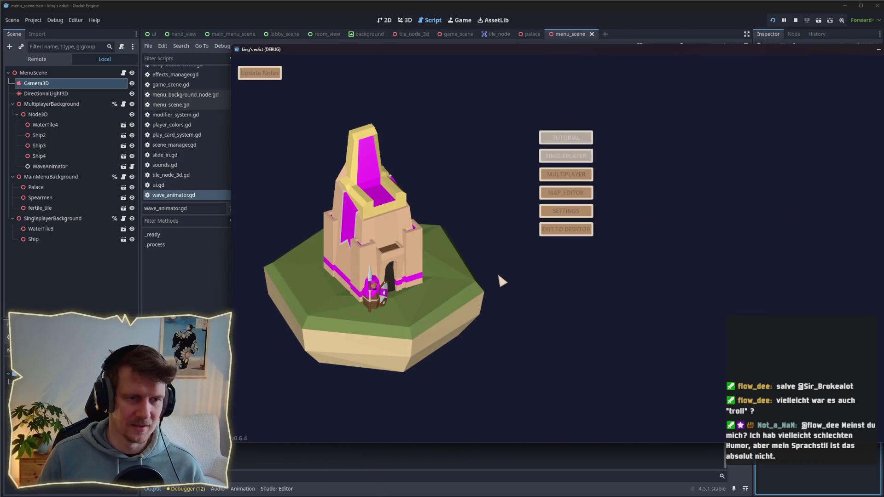
pyautogui.click(551, 175)
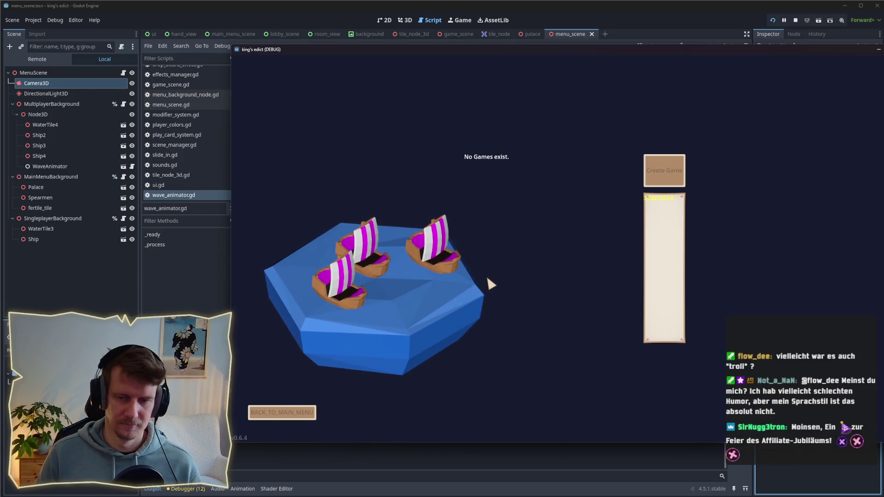
# Step: Create a game on Small Islands 2.map, start the match, then stop the run
pyautogui.click(670, 180)
pyautogui.click(659, 96)
pyautogui.click(651, 179)
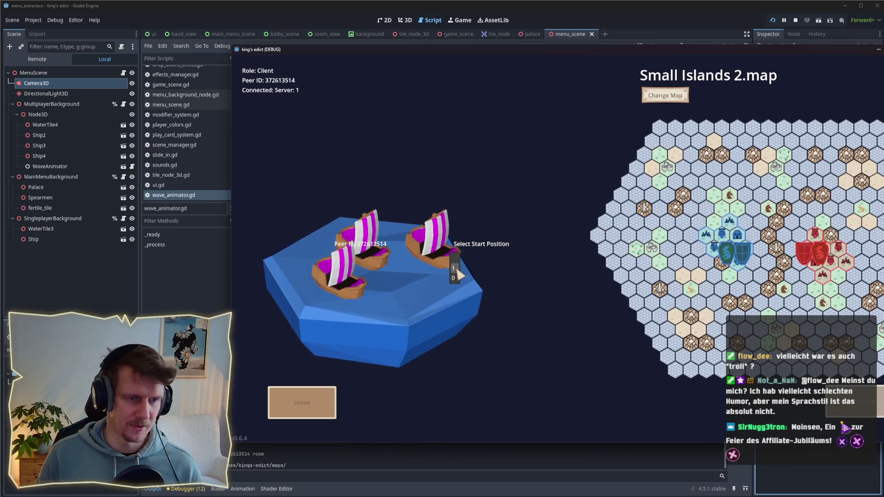
pyautogui.click(669, 305)
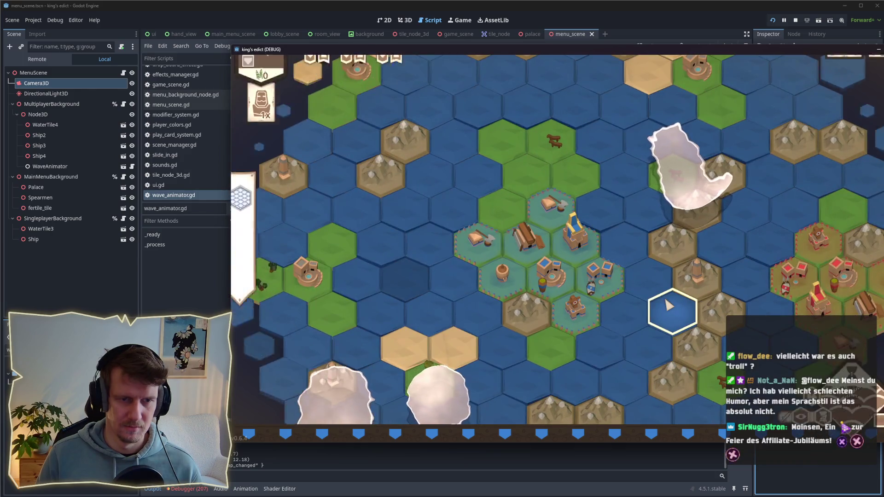
pyautogui.scroll(-2, 669, 305)
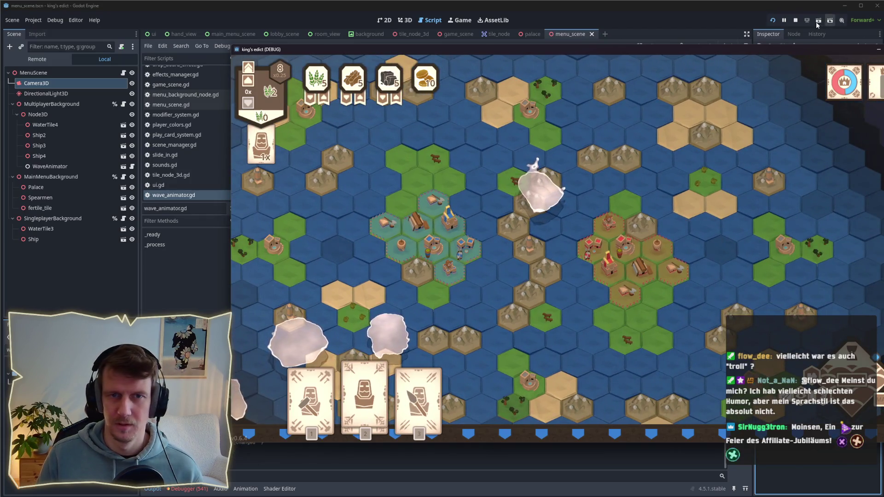
pyautogui.click(796, 20)
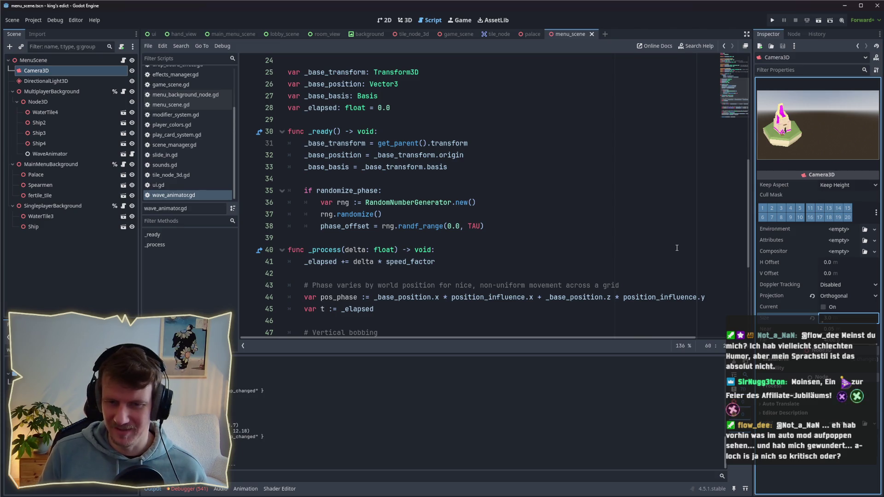
# Step: Review the randomize-phase lines 34–39 and RandomNumberGenerator docs, then run the project again
pyautogui.click(564, 235)
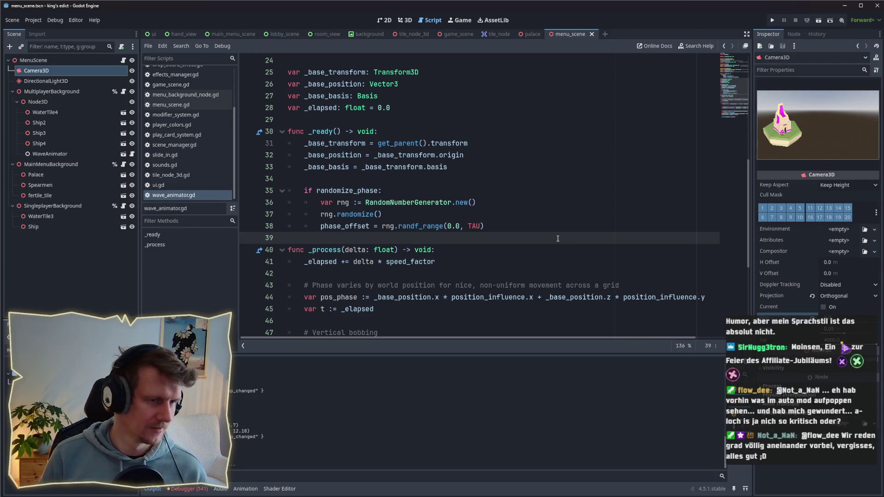
pyautogui.click(499, 226)
pyautogui.click(463, 216)
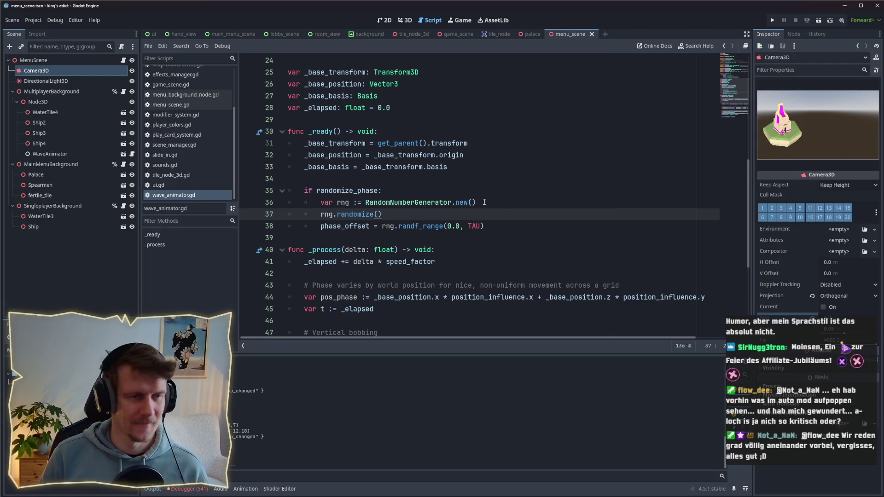
pyautogui.click(464, 203)
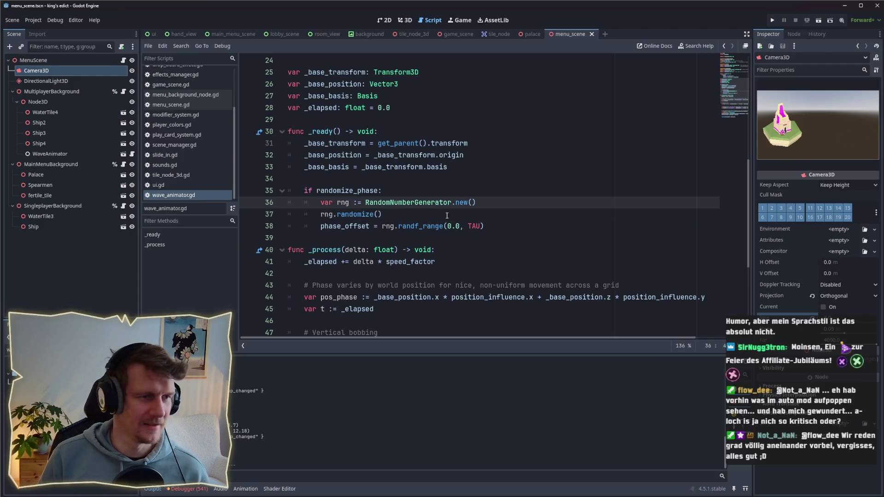
pyautogui.moveTo(415, 207)
pyautogui.press('Up')
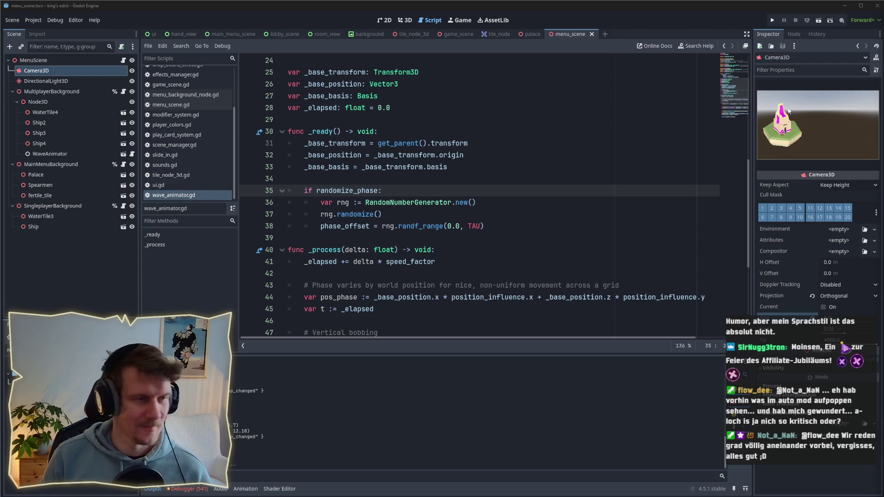
pyautogui.click(449, 179)
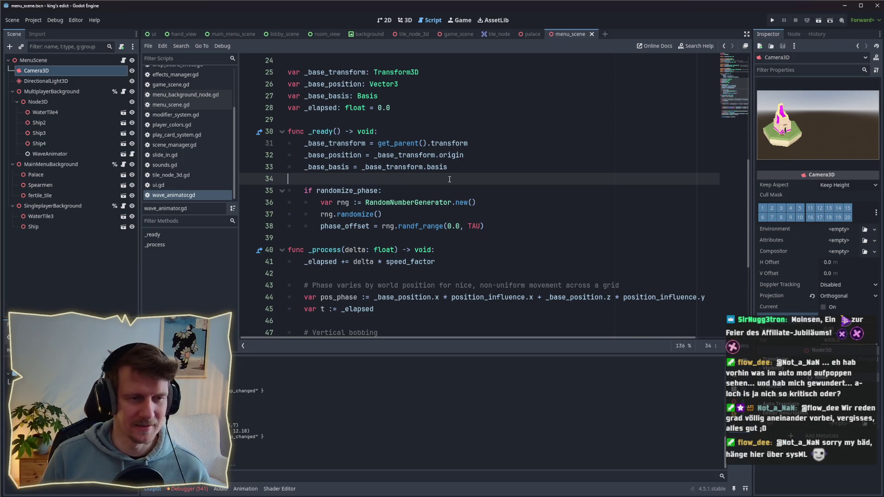
pyautogui.click(769, 19)
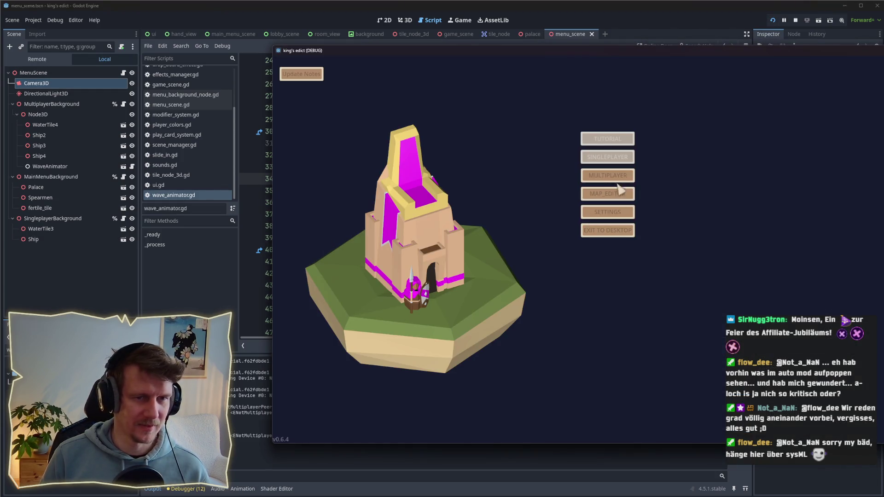
# Step: View the lobby ships, stop the game, and select Ship4's WaveAnimator node
pyautogui.click(612, 184)
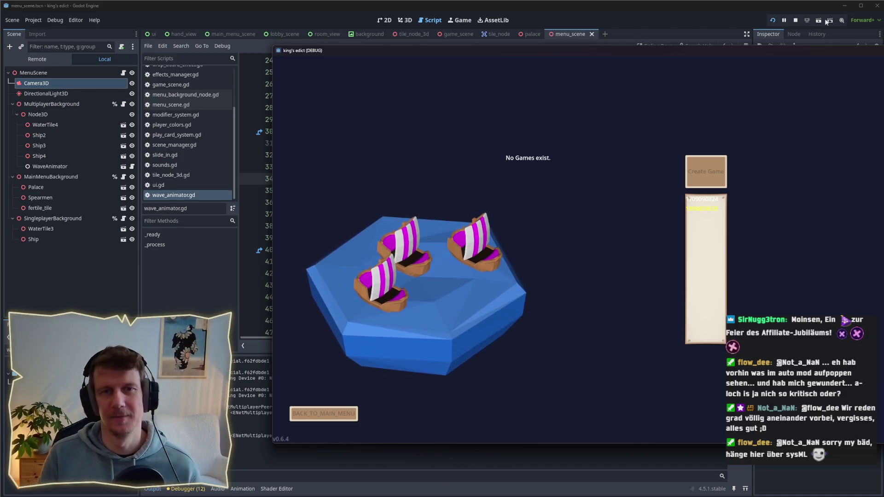
pyautogui.click(795, 21)
pyautogui.moveTo(50, 154); pyautogui.dragTo(48, 148)
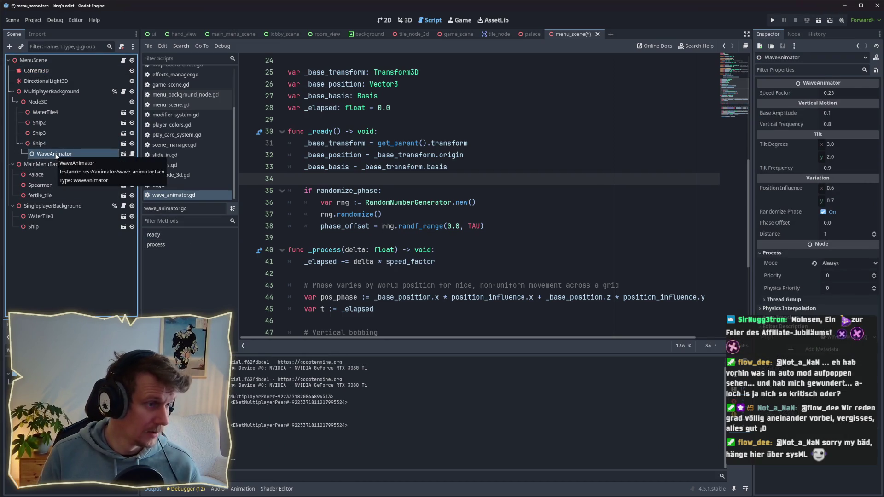
# Step: Copy Ship4's WaveAnimator onto Ship2 and Ship3, save the menu scene, and run the game
pyautogui.hotkey('ctrl', 'd')
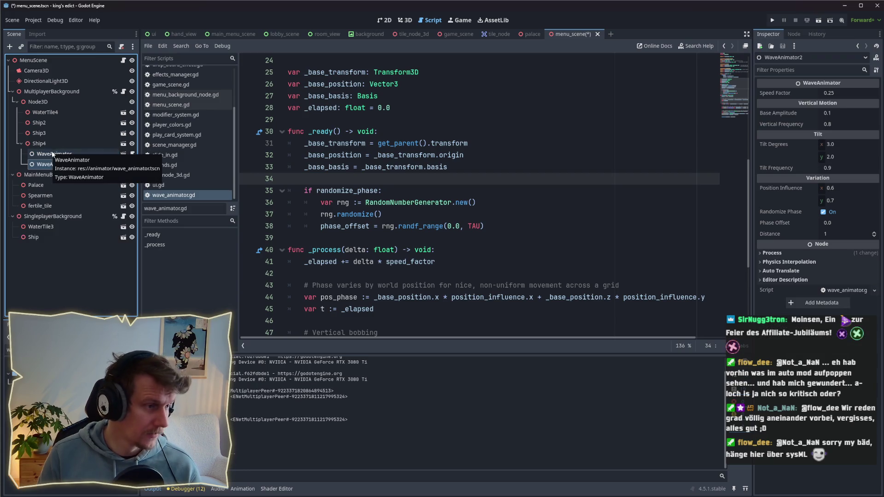
pyautogui.moveTo(50, 164)
pyautogui.mouseDown()
pyautogui.moveTo(50, 134)
pyautogui.moveTo(73, 125)
pyautogui.mouseUp()
pyautogui.hotkey('ctrl', 'd')
pyautogui.hotkey('ctrl', 's')
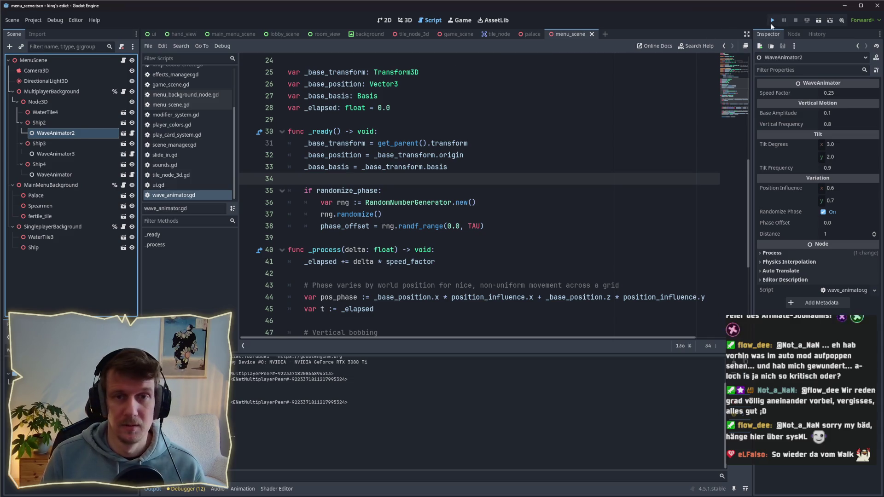
pyautogui.click(773, 22)
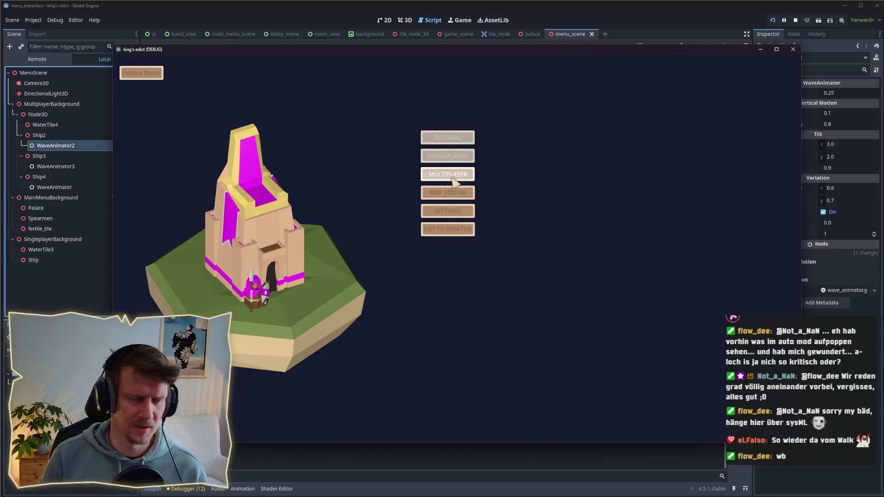
# Step: Open the multiplayer lobby to watch the bobbing ships, then stop the game
pyautogui.click(454, 182)
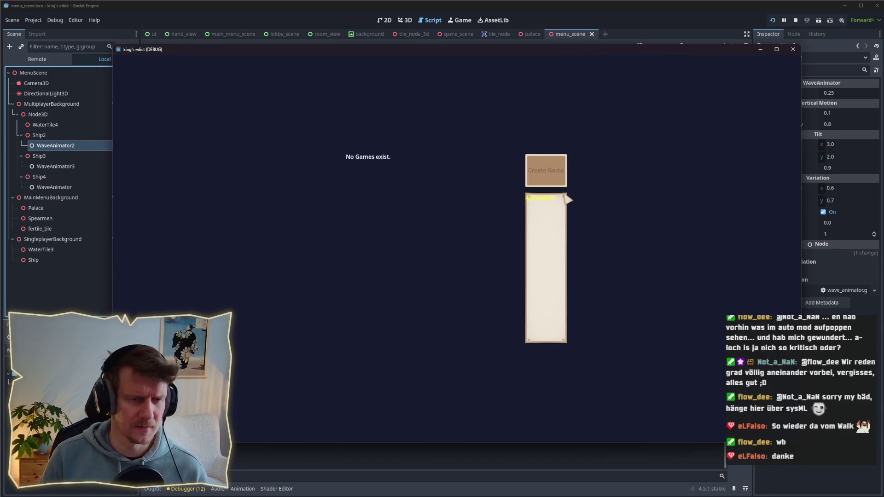
pyautogui.click(554, 177)
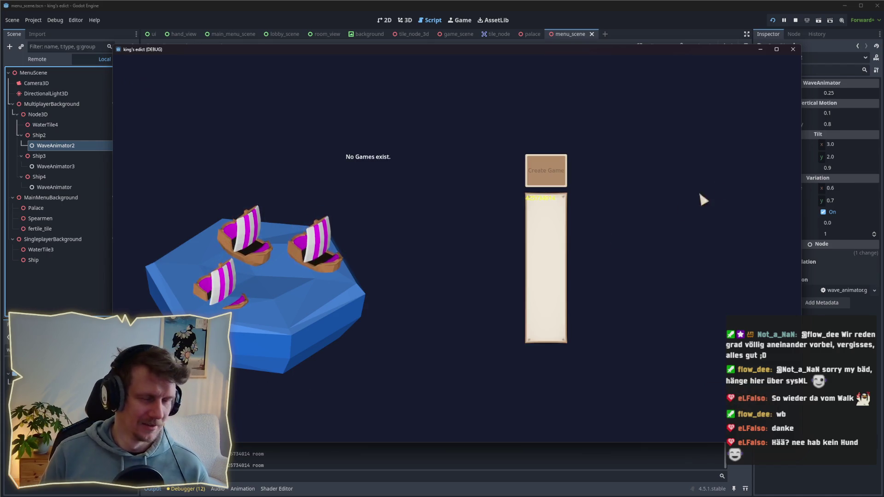
pyautogui.click(796, 20)
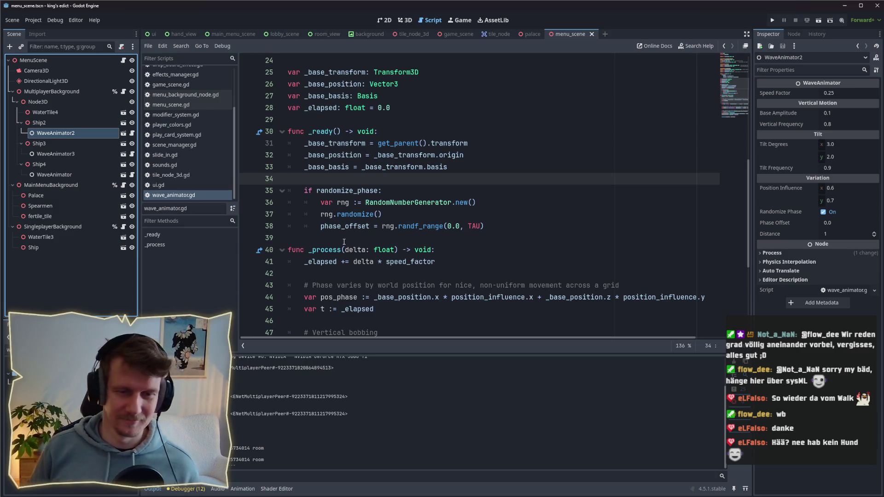
pyautogui.click(447, 261)
pyautogui.scroll(-2, 446, 258)
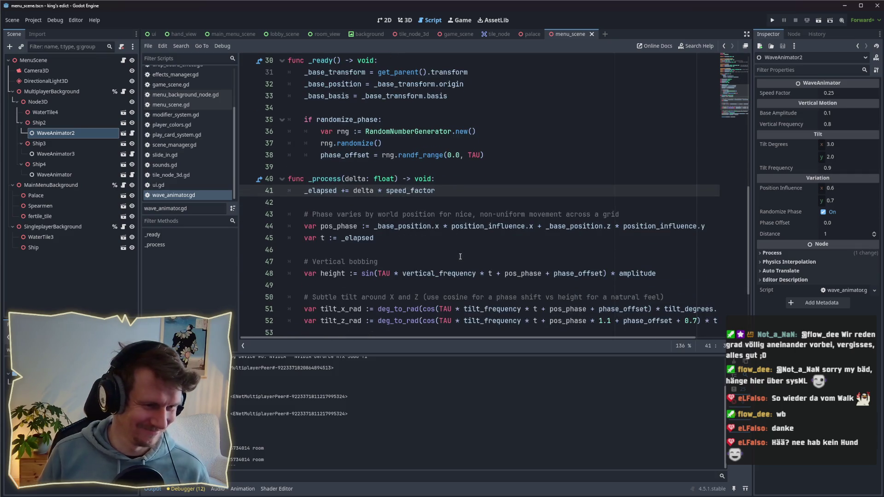
pyautogui.click(446, 248)
pyautogui.scroll(7, 403, 201)
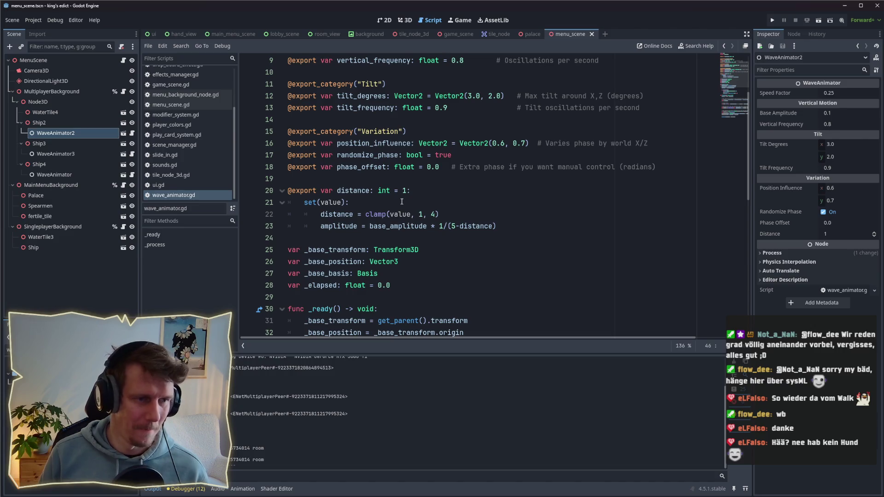
pyautogui.scroll(3, 402, 202)
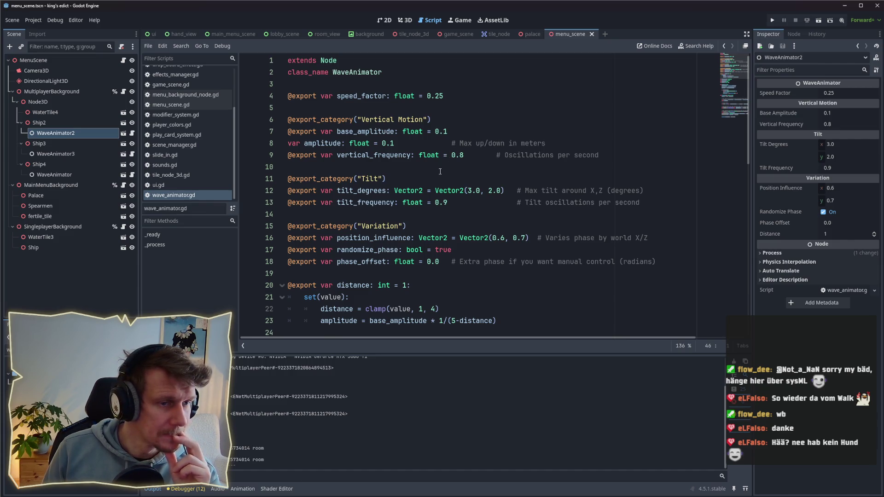
# Step: Set WaveAnimator2's Base Amplitude to 0.01
pyautogui.click(67, 144)
pyautogui.click(64, 134)
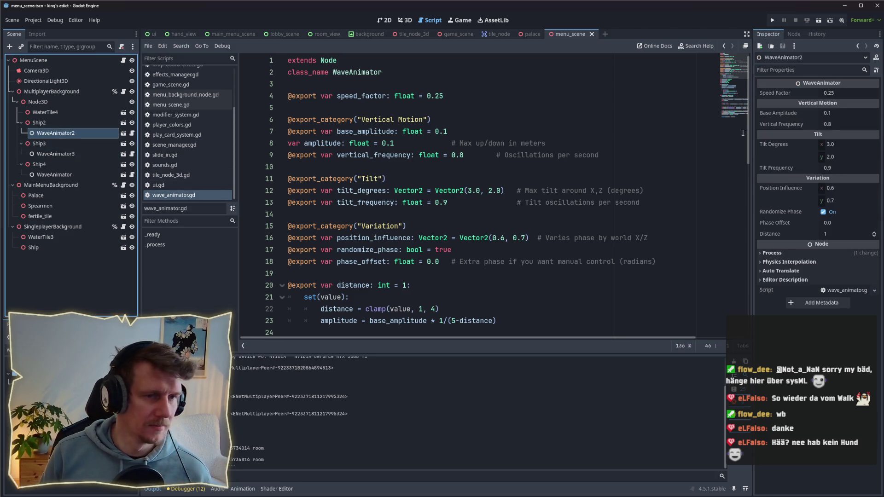
pyautogui.click(839, 115)
pyautogui.write('0.')
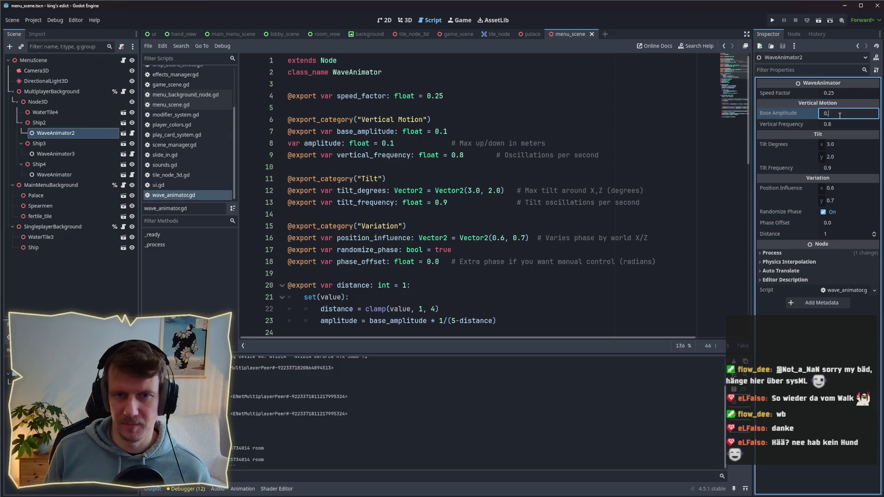
pyautogui.write('01')
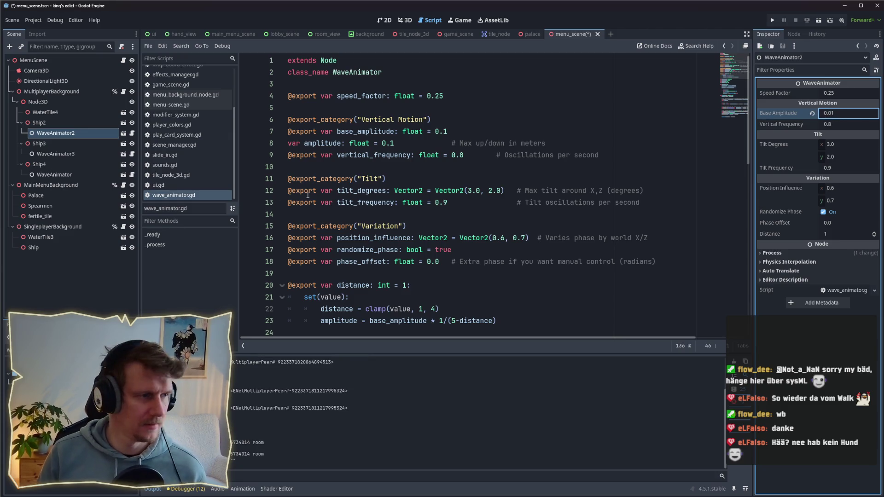
# Step: Set the Ship4 wave animator's Base Amplitude to 0.01
pyautogui.click(56, 154)
pyautogui.click(841, 115)
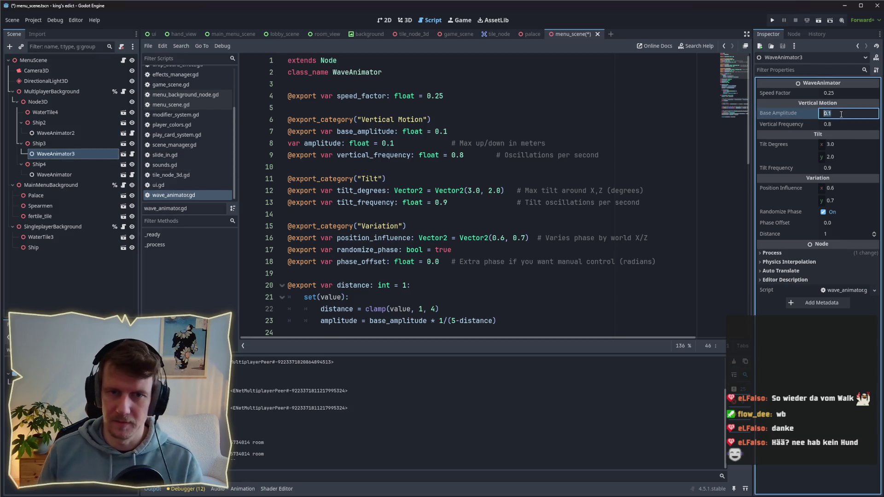
pyautogui.click(92, 175)
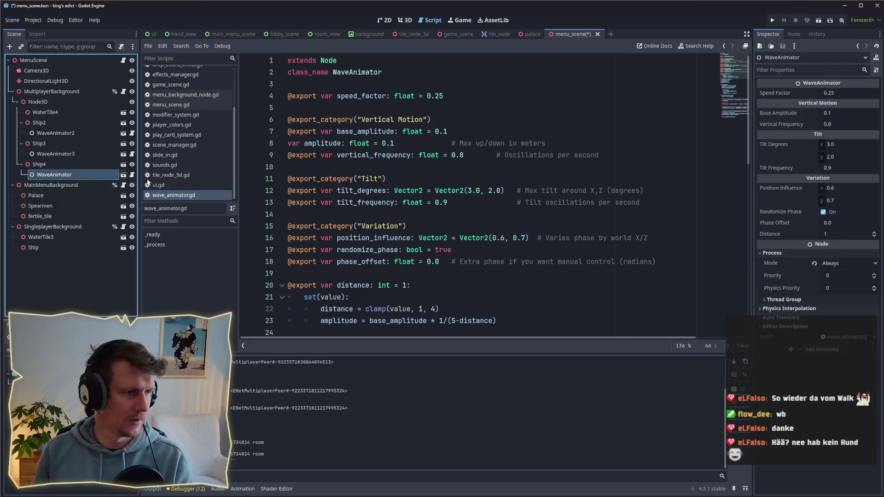
pyautogui.click(822, 114)
pyautogui.write('0.01')
pyautogui.press('Return')
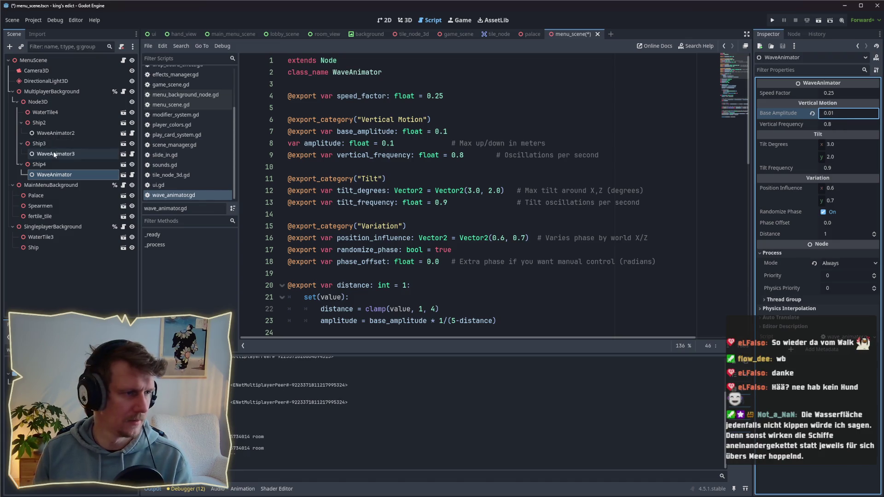
# Step: Set WaveAnimator3's Base Amplitude to 0.01, save the menu scene, and run the game
pyautogui.click(53, 154)
pyautogui.click(845, 114)
pyautogui.write('0,01')
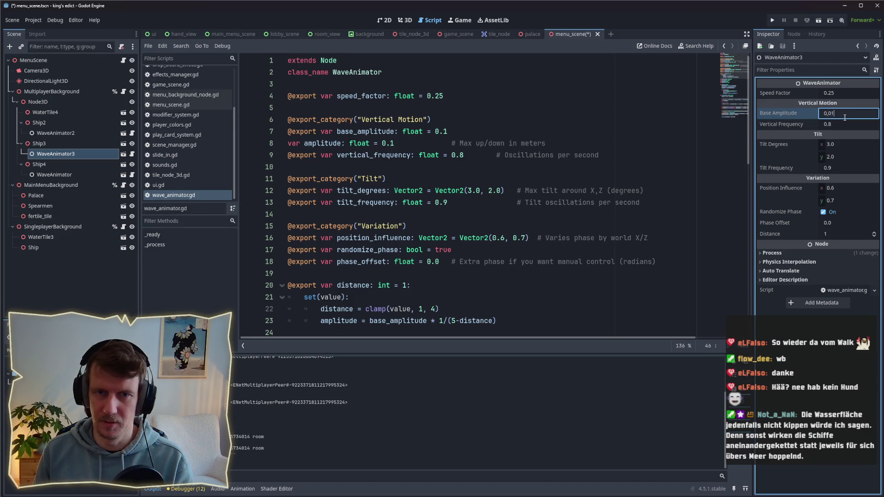
pyautogui.press('Return')
pyautogui.hotkey('ctrl', 's')
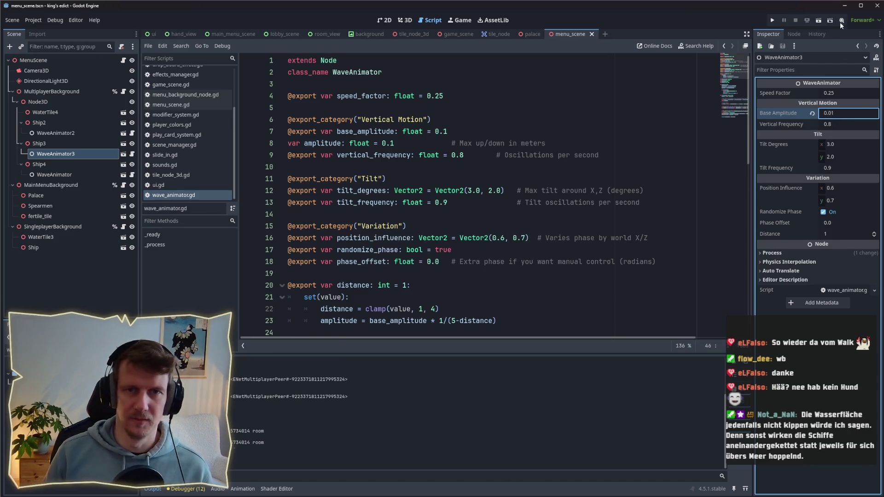
pyautogui.click(772, 20)
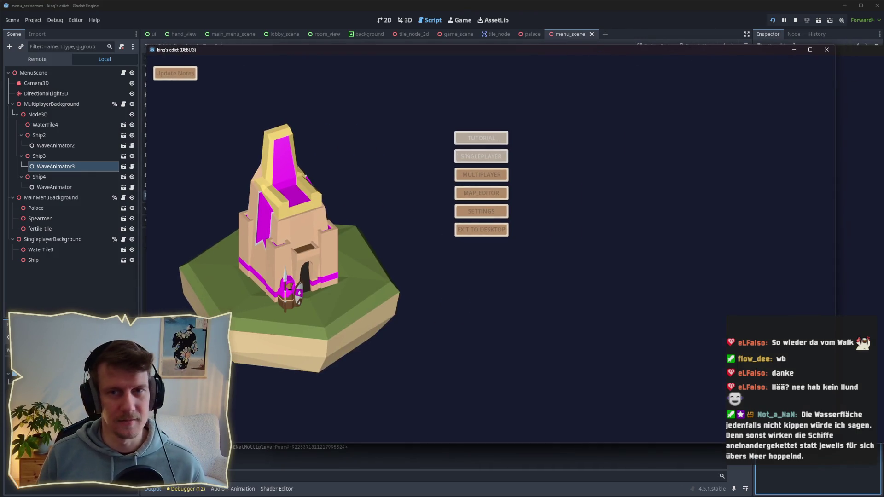
pyautogui.moveTo(518, 51); pyautogui.dragTo(494, 52)
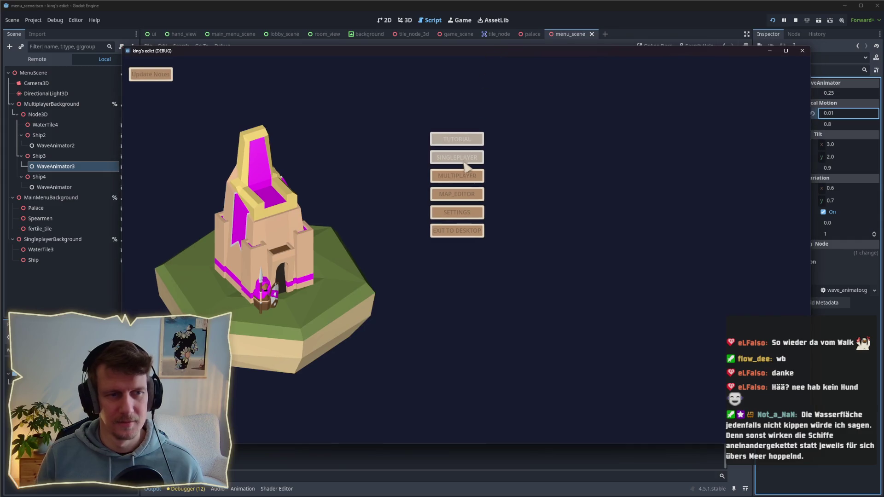
pyautogui.click(461, 175)
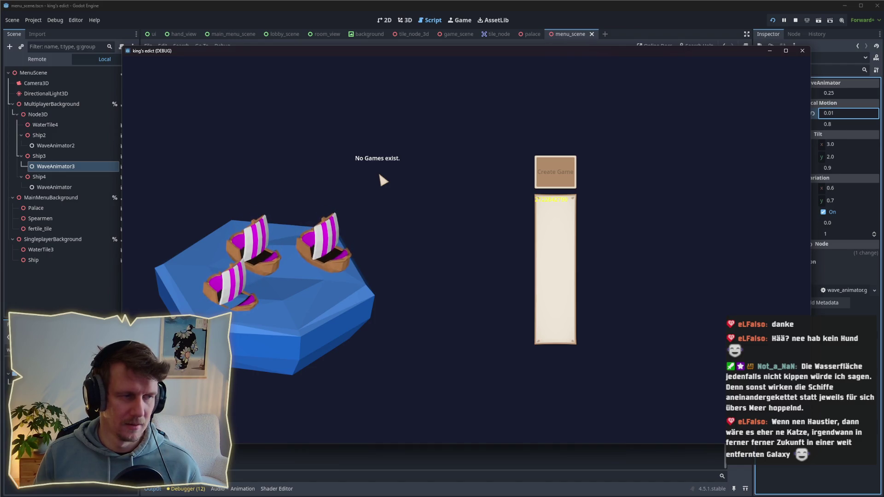
pyautogui.click(795, 20)
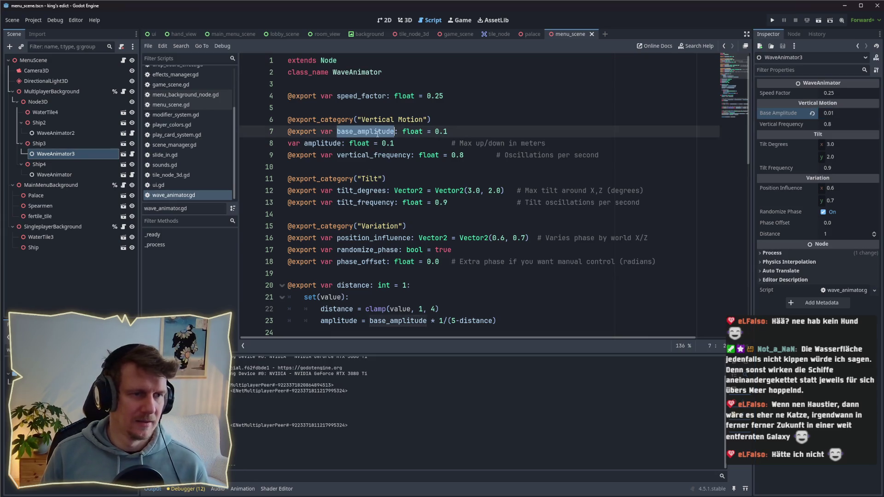
pyautogui.doubleClick(364, 131)
pyautogui.scroll(-2, 415, 184)
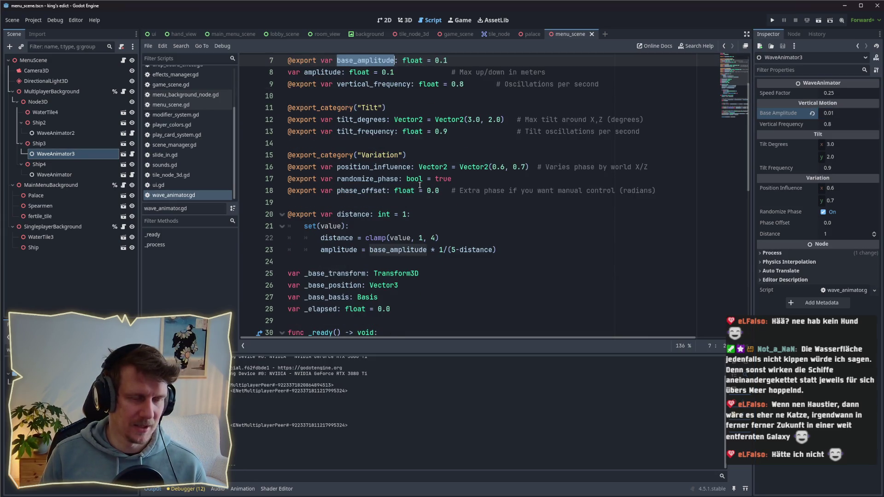
pyautogui.scroll(1, 420, 185)
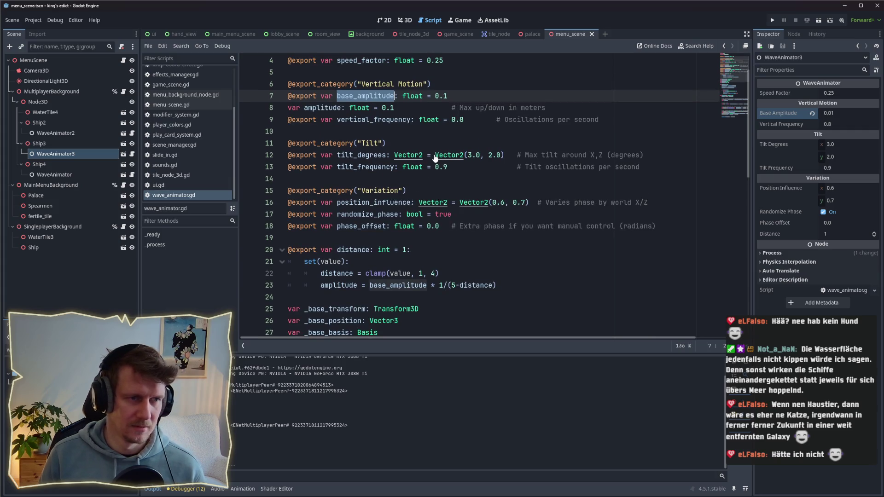
pyautogui.moveTo(434, 151)
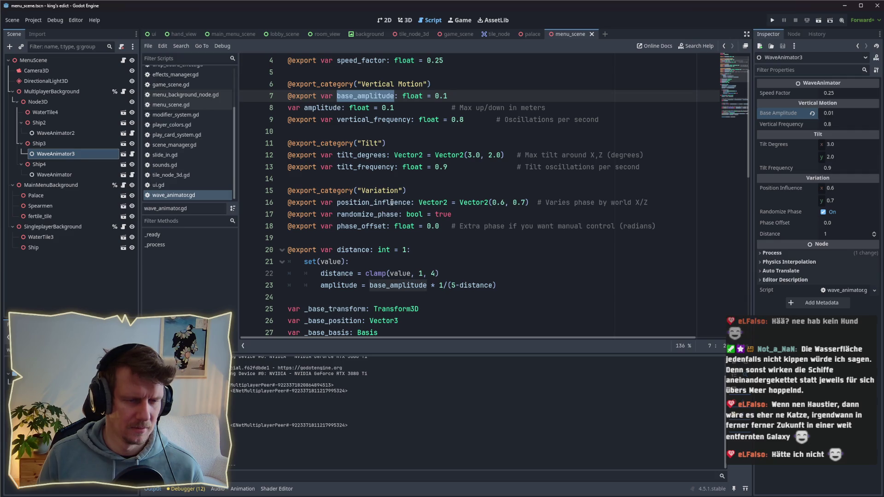
pyautogui.scroll(-1, 392, 203)
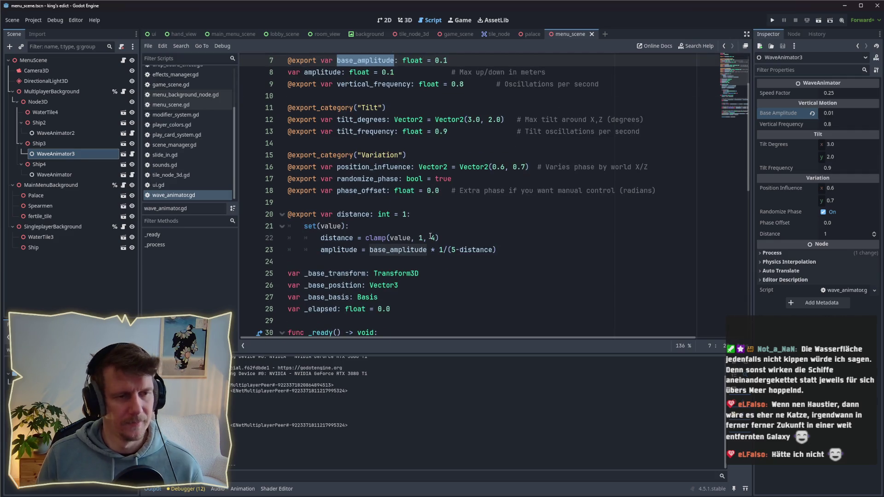
pyautogui.click(428, 222)
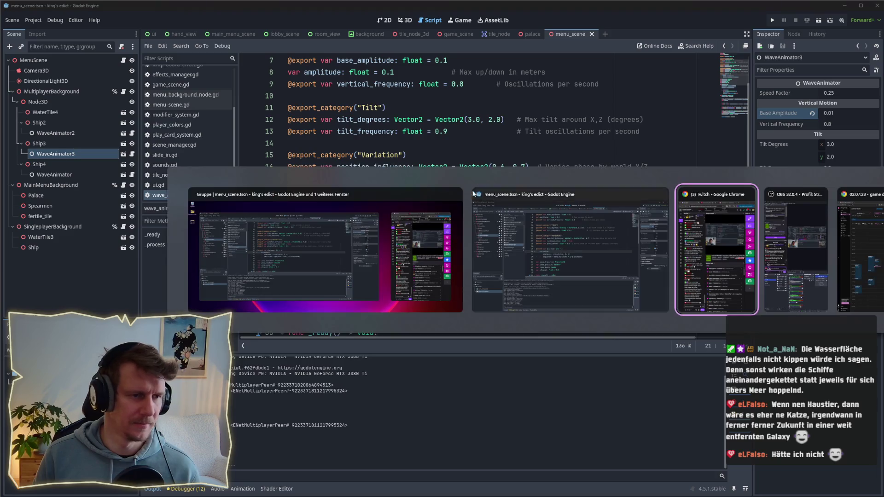
pyautogui.click(774, 21)
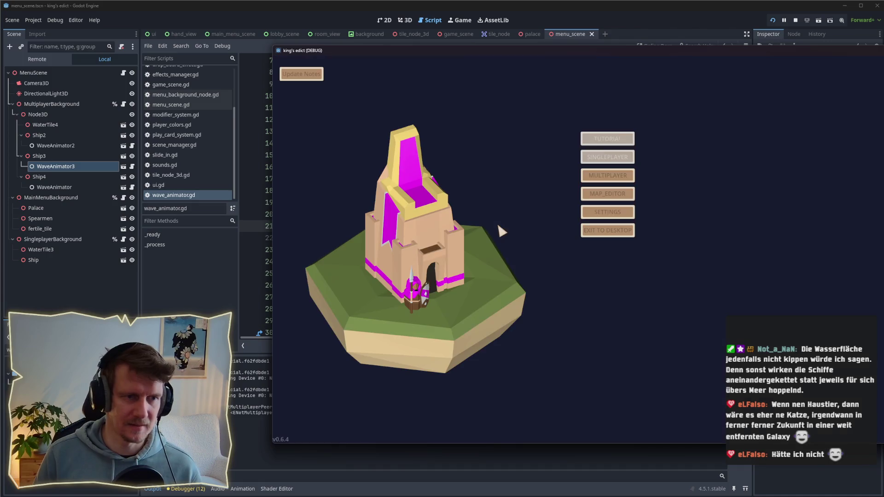
pyautogui.click(611, 177)
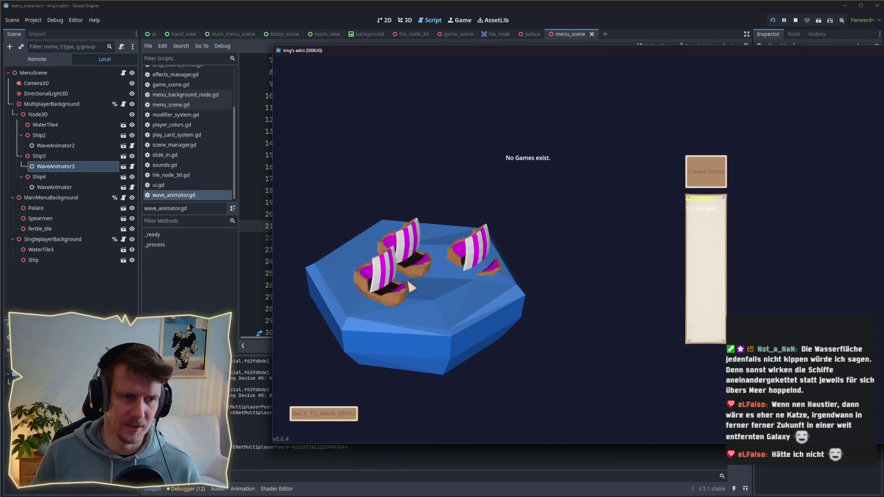
pyautogui.click(795, 20)
pyautogui.click(67, 174)
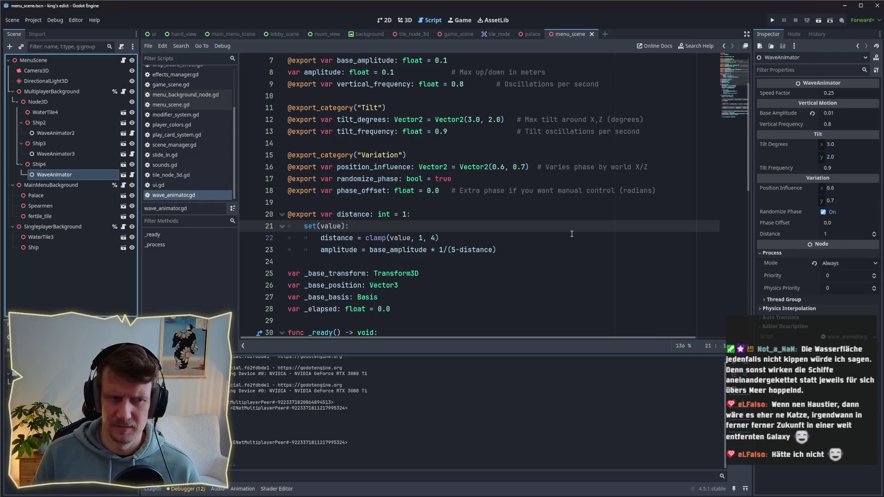
# Step: Select and review the amplitude expression on line 23 of the script
pyautogui.scroll(-1, 371, 233)
pyautogui.moveTo(507, 217); pyautogui.dragTo(367, 214)
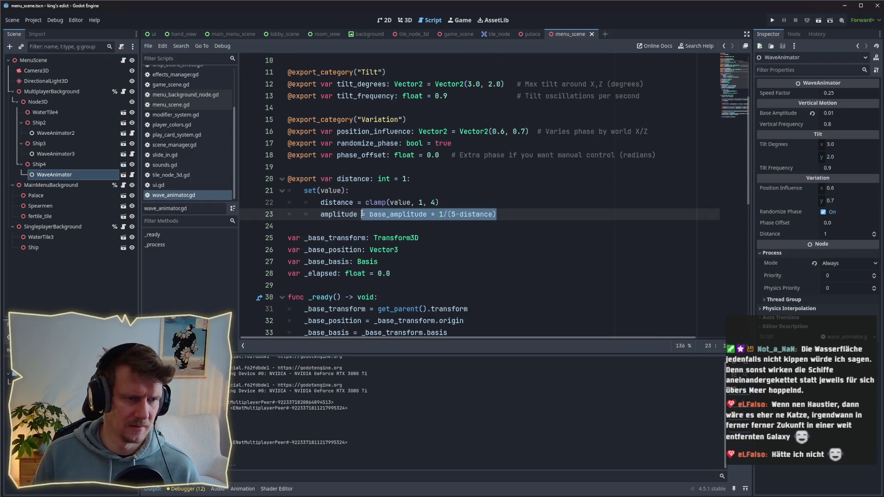
pyautogui.click(505, 225)
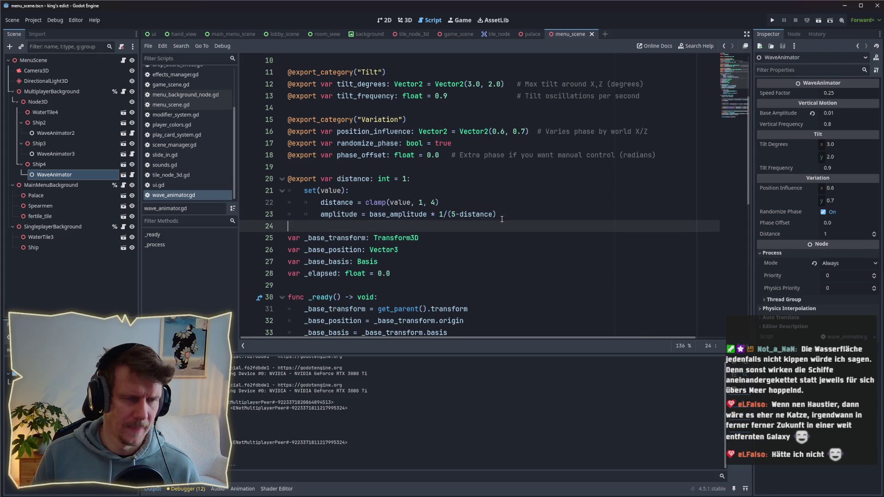
pyautogui.click(453, 215)
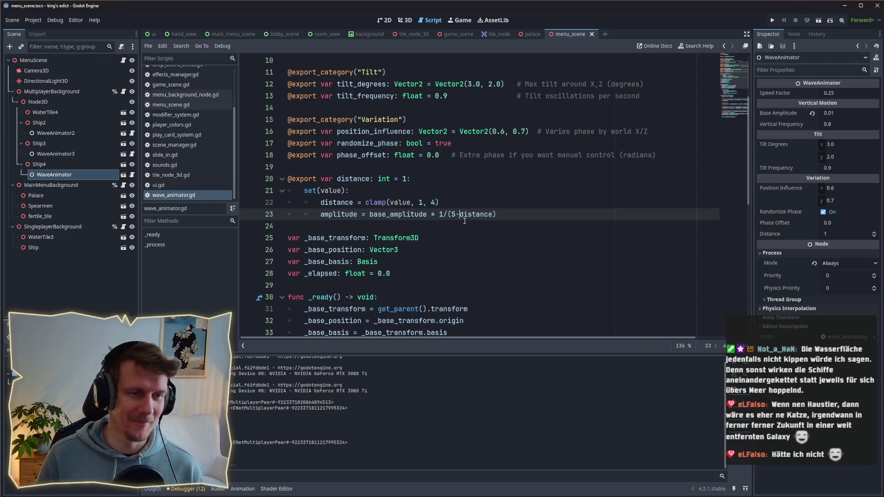
# Step: Set the Ship4 WaveAnimator's Distance to 4
pyautogui.click(832, 234)
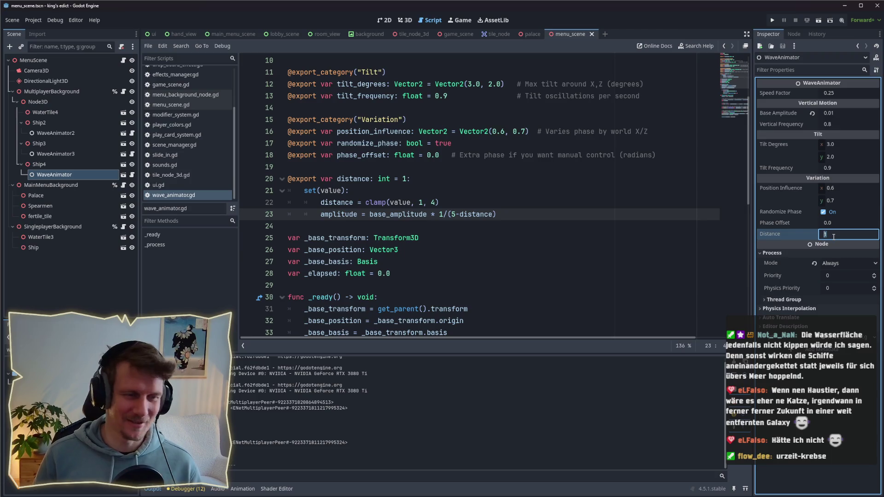
pyautogui.write('4')
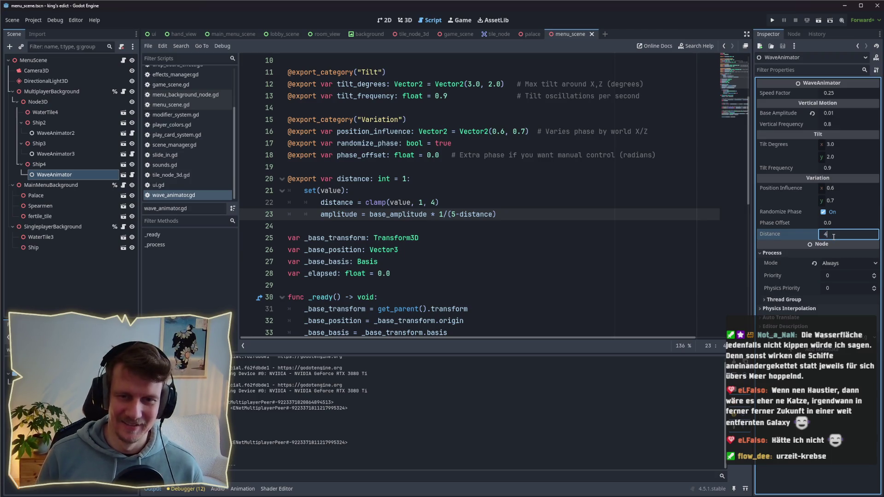
pyautogui.press('Return')
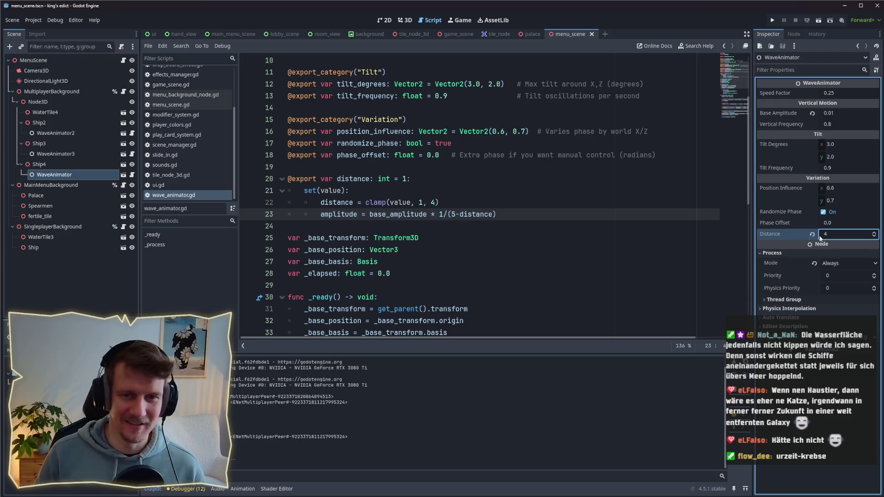
pyautogui.click(772, 21)
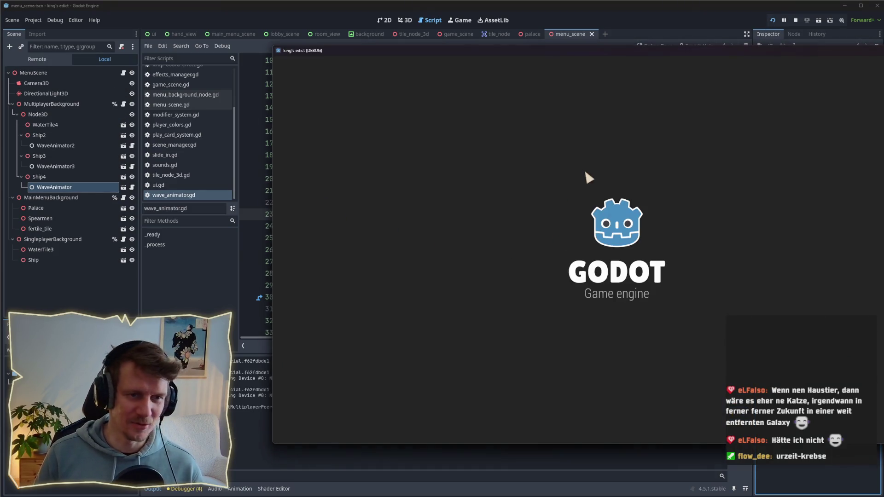
pyautogui.click(487, 174)
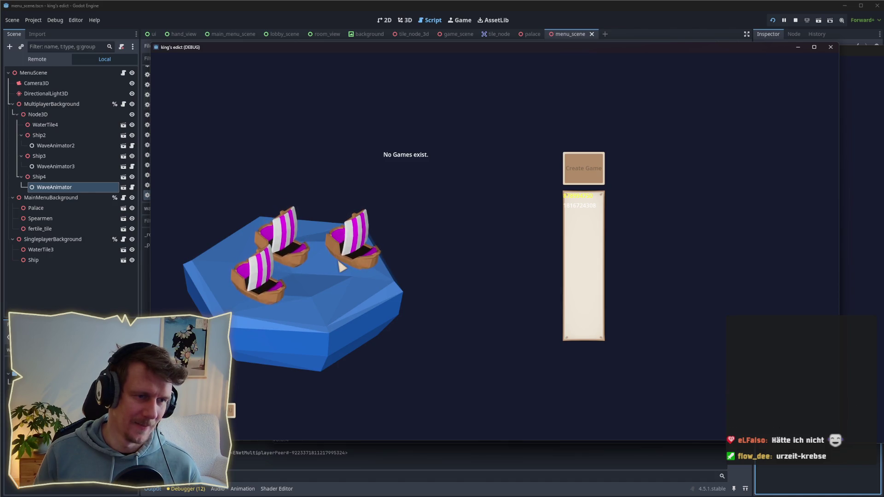
pyautogui.click(831, 47)
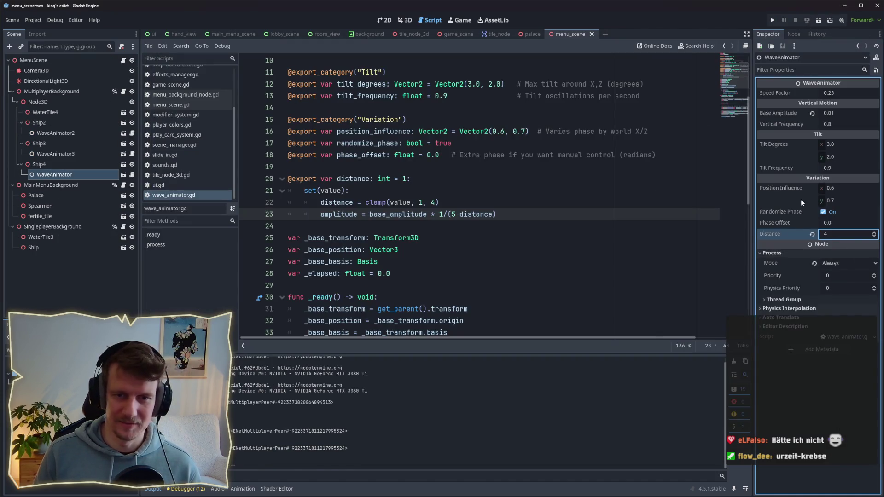
# Step: Set Distance to 4 on WaveAnimator3 and WaveAnimator2, save the scene, and recheck WaveAnimator3
pyautogui.click(56, 154)
pyautogui.click(836, 233)
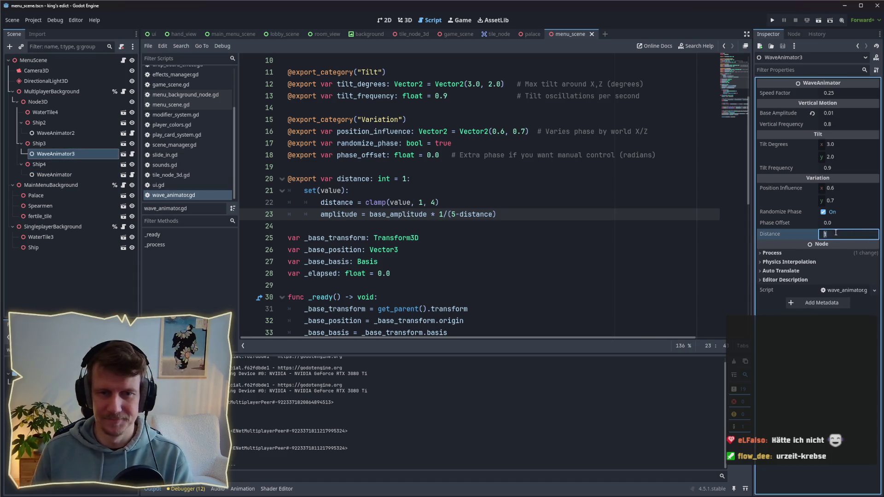
pyautogui.click(56, 133)
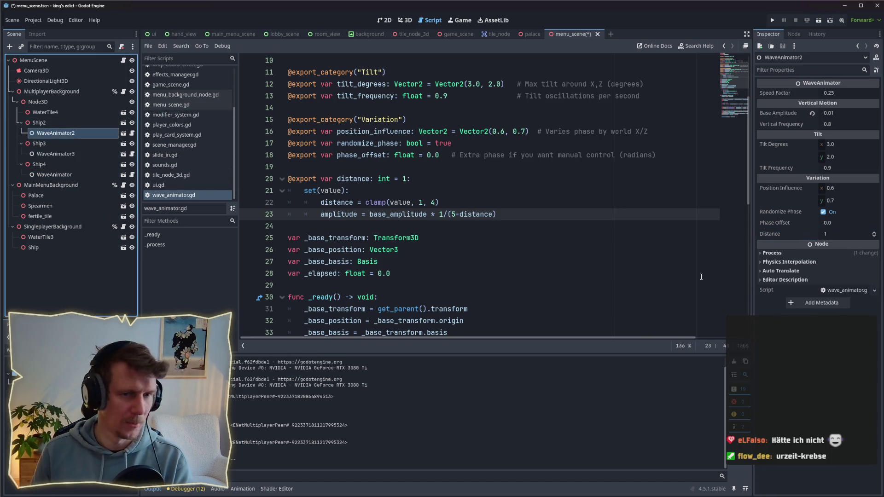
pyautogui.click(828, 235)
pyautogui.hotkey('ctrl', 's')
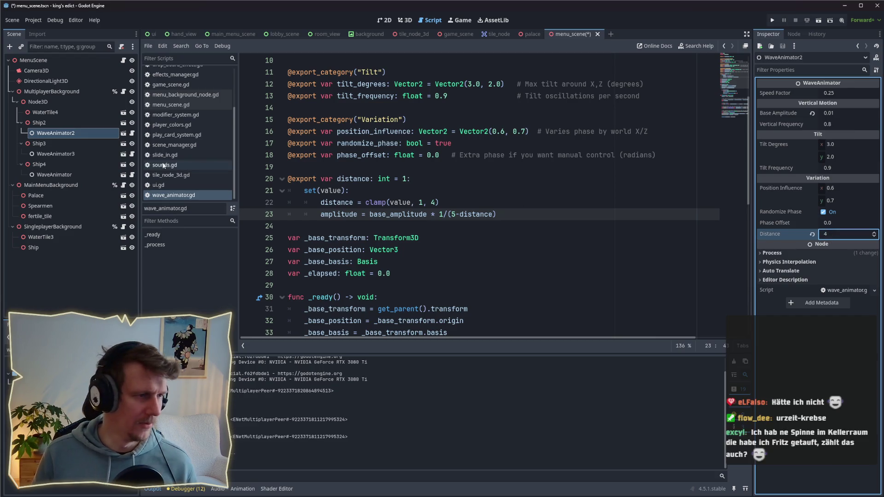
pyautogui.click(86, 157)
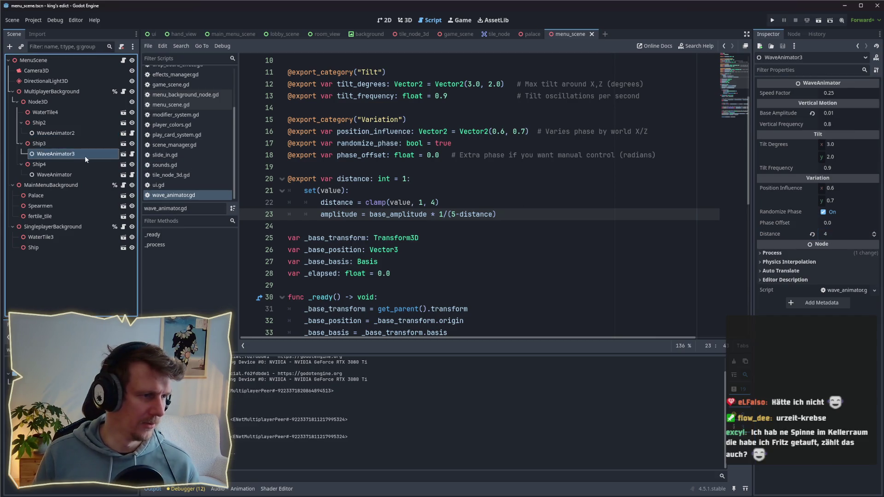
# Step: Run the game, watch the ships in the multiplayer lobby, then stop it
pyautogui.click(774, 20)
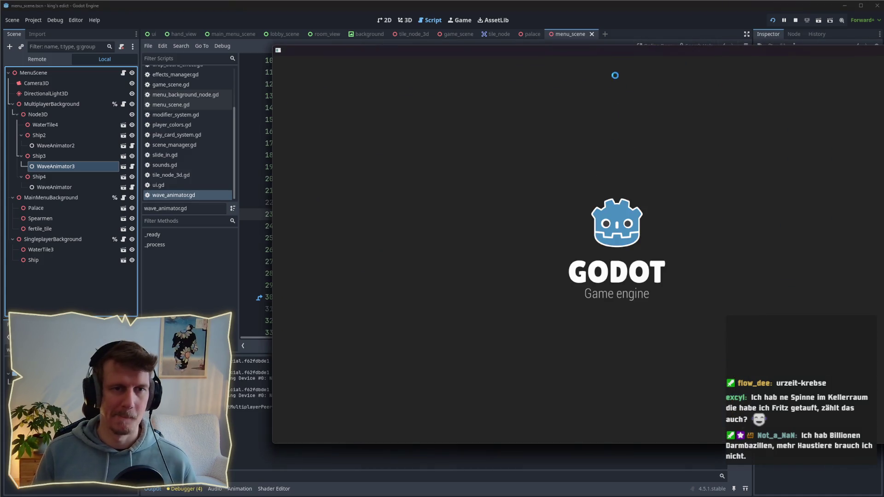
pyautogui.click(430, 179)
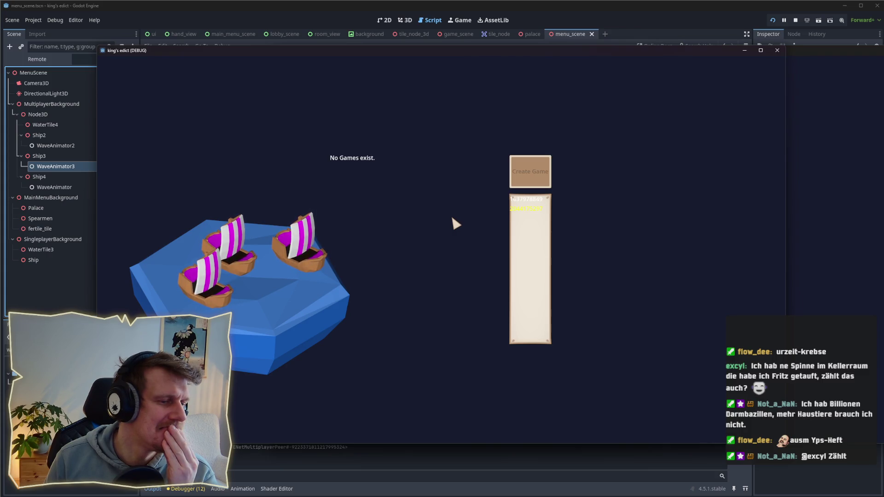
pyautogui.click(796, 20)
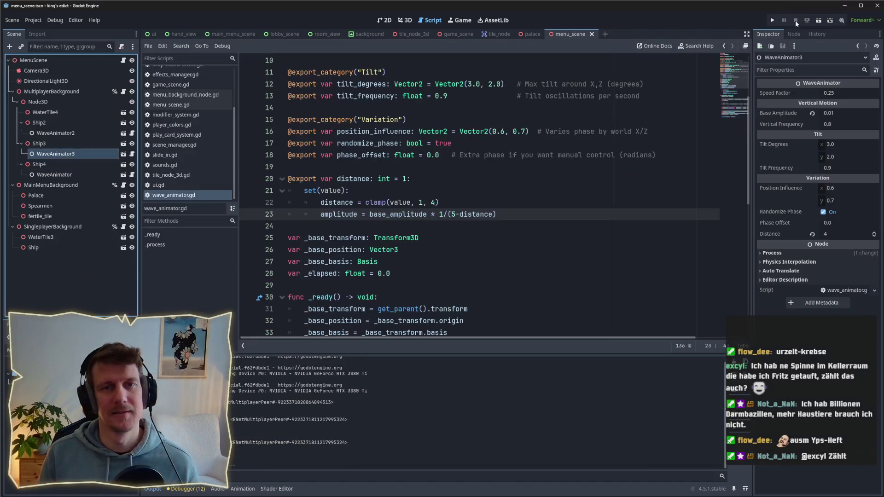
# Step: Give WaveAnimator3 a Phase Offset of 0.4 and WaveAnimator2 0.7, then save
pyautogui.moveTo(335, 209)
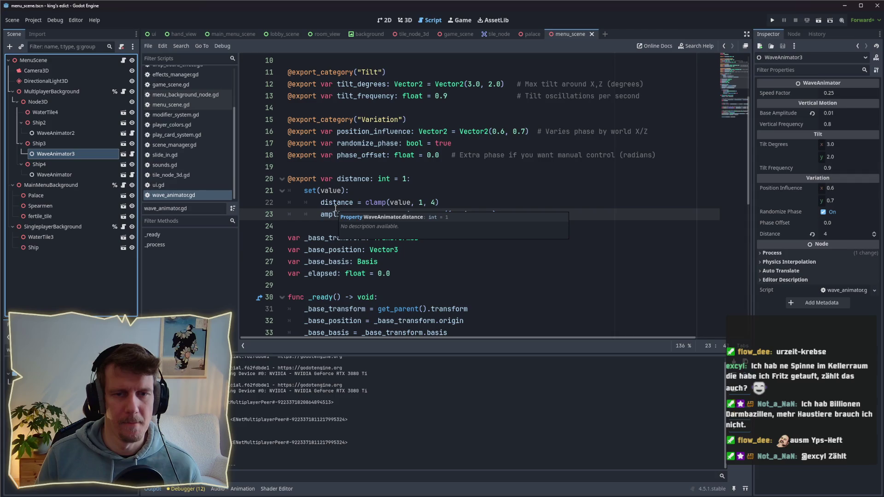
pyautogui.click(840, 224)
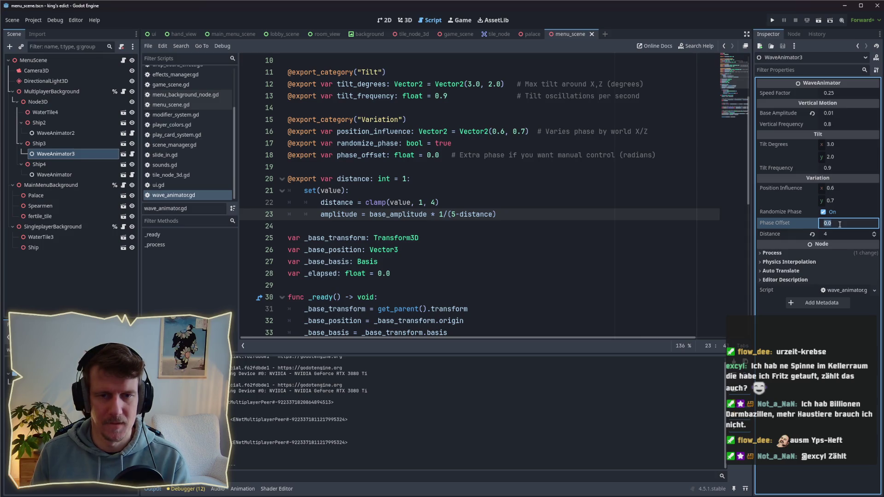
pyautogui.write('0.4')
pyautogui.press('Return')
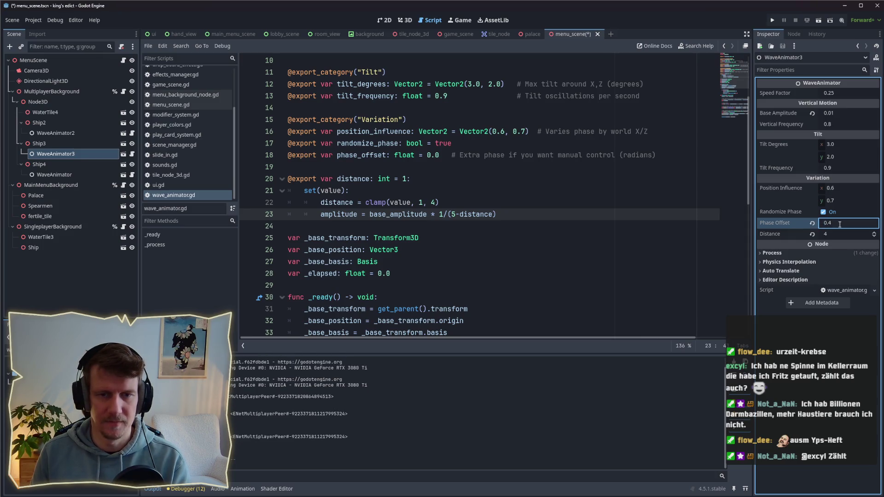
pyautogui.click(56, 134)
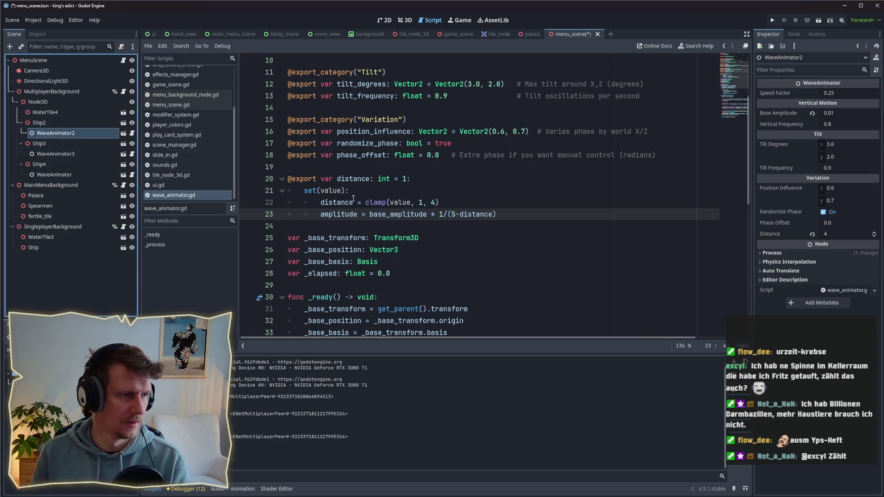
pyautogui.click(843, 223)
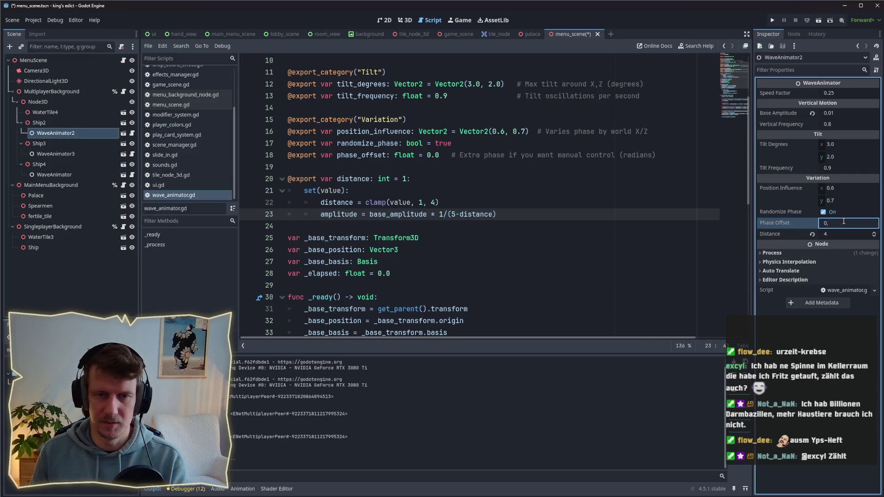
pyautogui.write('7')
pyautogui.press('Return')
pyautogui.hotkey('ctrl', 's')
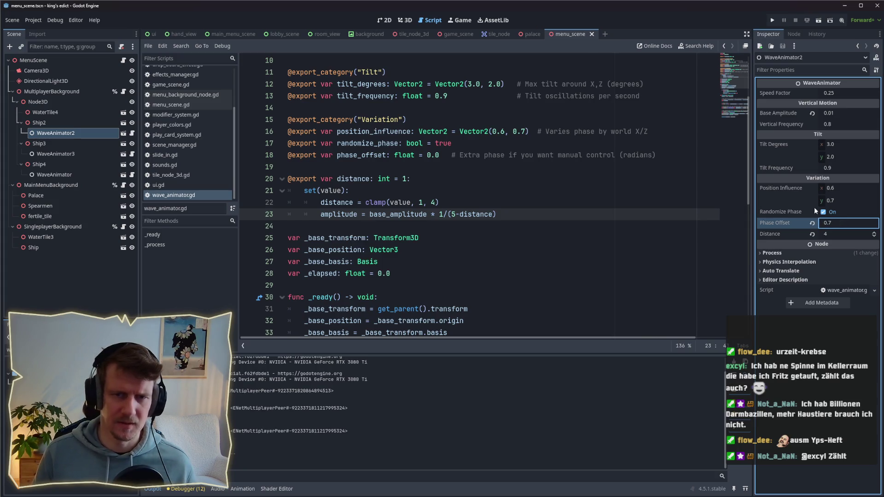
# Step: Compare ship motion in a lobby test run, then copy WaveAnimator2 under WaterTile4 and save
pyautogui.click(772, 20)
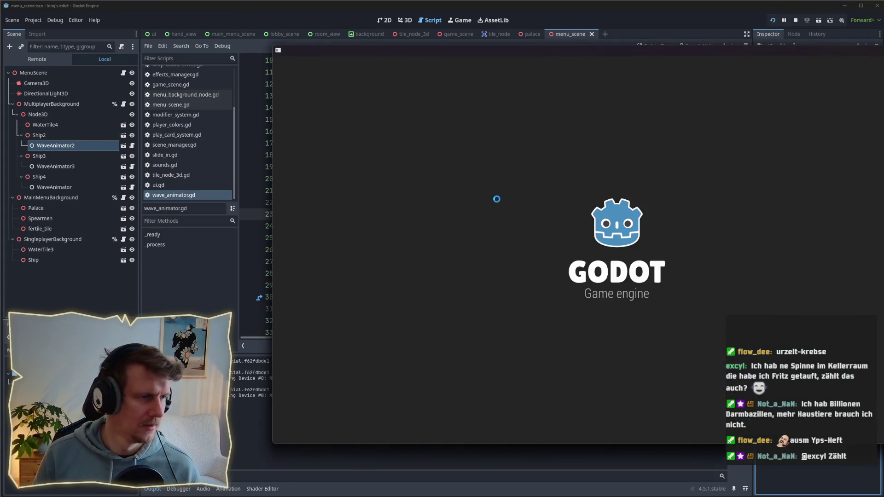
pyautogui.click(624, 176)
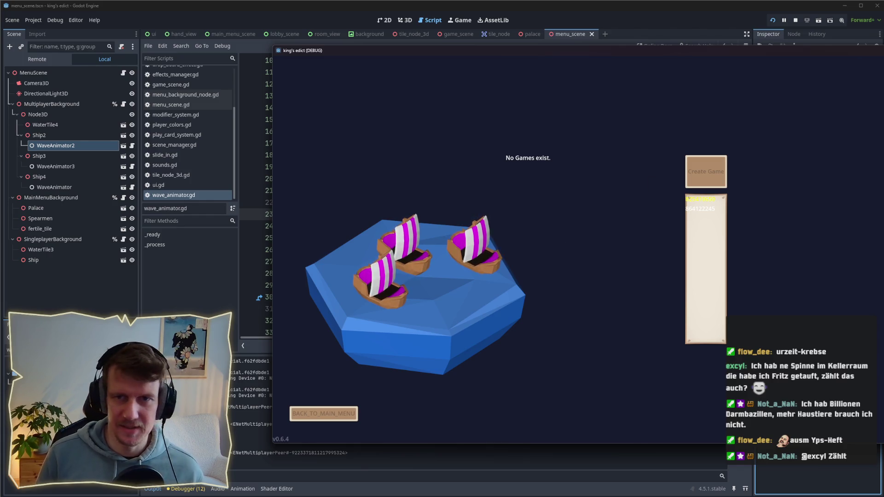
pyautogui.click(795, 21)
pyautogui.moveTo(55, 133)
pyautogui.mouseDown()
pyautogui.moveTo(48, 182)
pyautogui.moveTo(52, 114)
pyautogui.mouseUp()
pyautogui.hotkey('ctrl', 's')
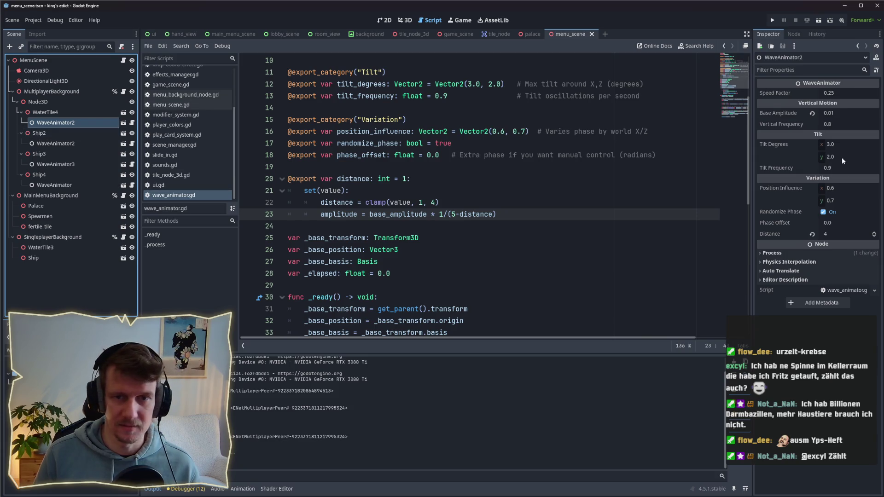
# Step: Set the water tile animator's Speed Factor to 0.15, test it in the lobby, then select Ship2 onward
pyautogui.click(839, 93)
pyautogui.write('0.15')
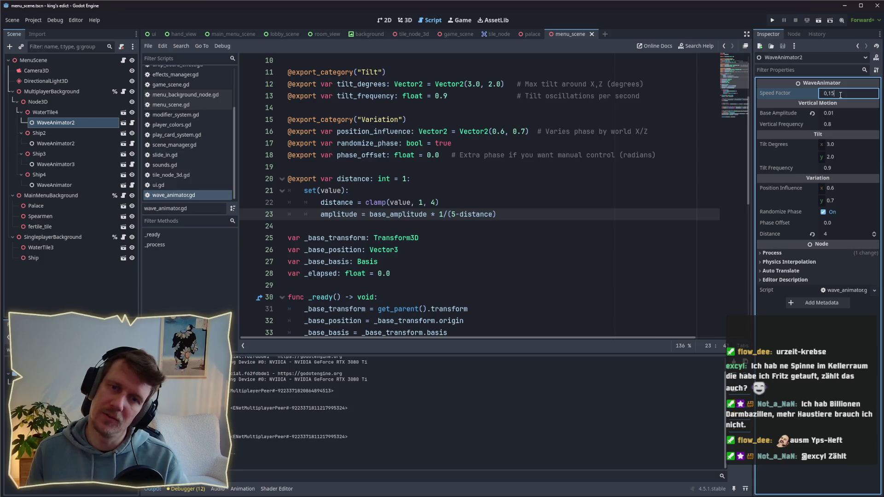
pyautogui.press('F5')
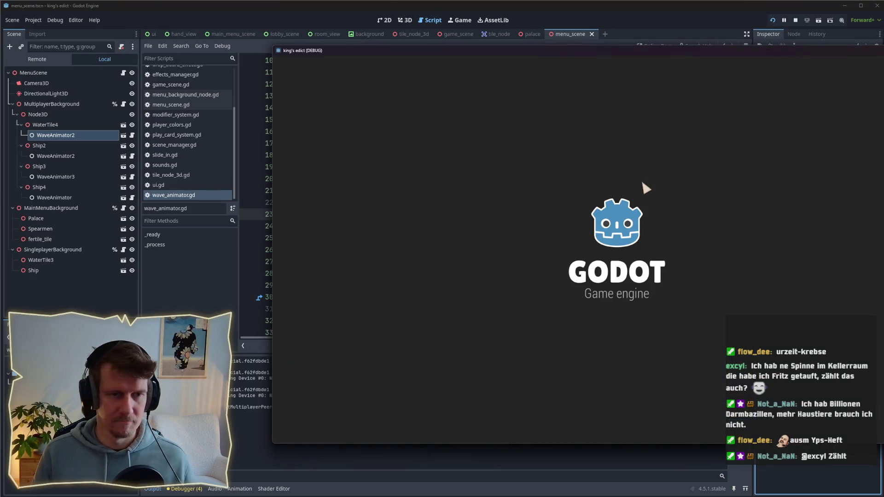
pyautogui.click(599, 176)
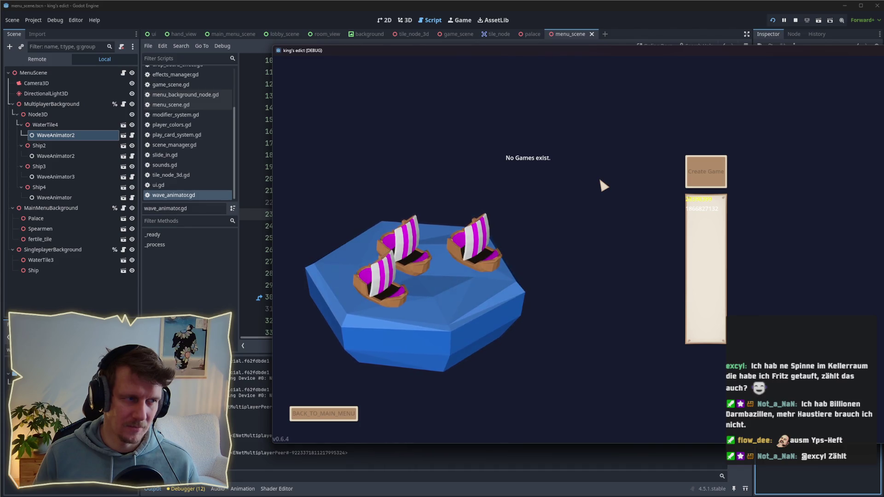
pyautogui.click(795, 20)
pyautogui.click(53, 152)
pyautogui.click(48, 176)
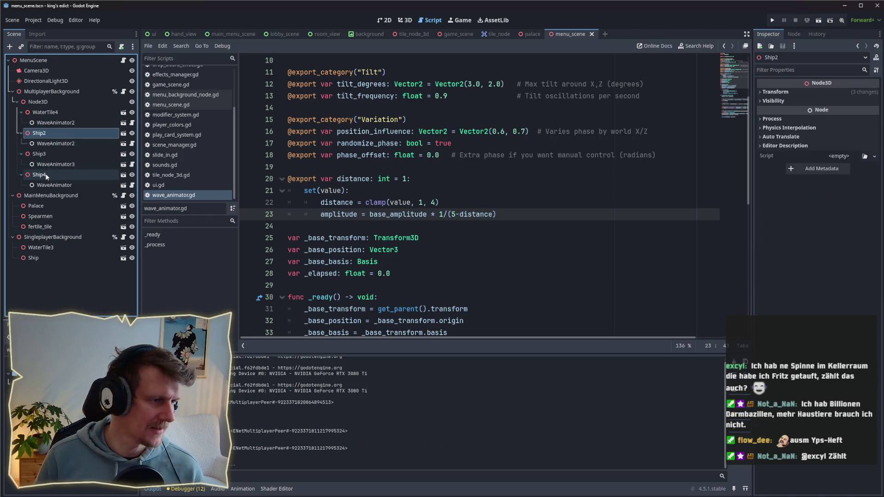
# Step: Parent Ship2–Ship4 under WaterTile4, test in the lobby, then select the tile's wave animator
pyautogui.keyDown('shift'); pyautogui.click(44, 135); pyautogui.keyUp('shift')
pyautogui.moveTo(43, 135); pyautogui.dragTo(46, 113)
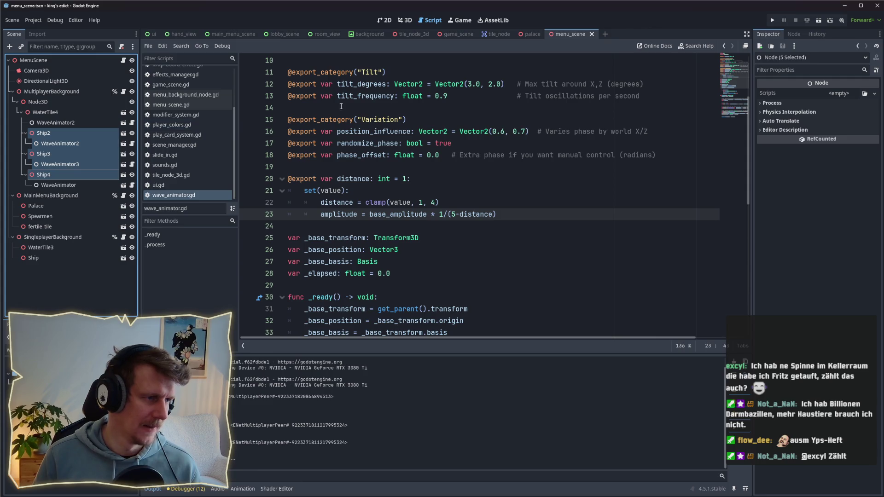
pyautogui.press('F5')
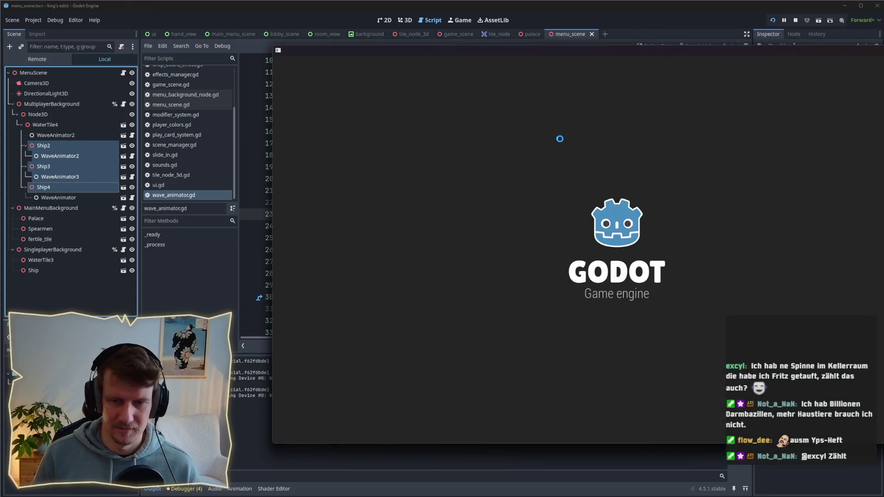
pyautogui.click(605, 177)
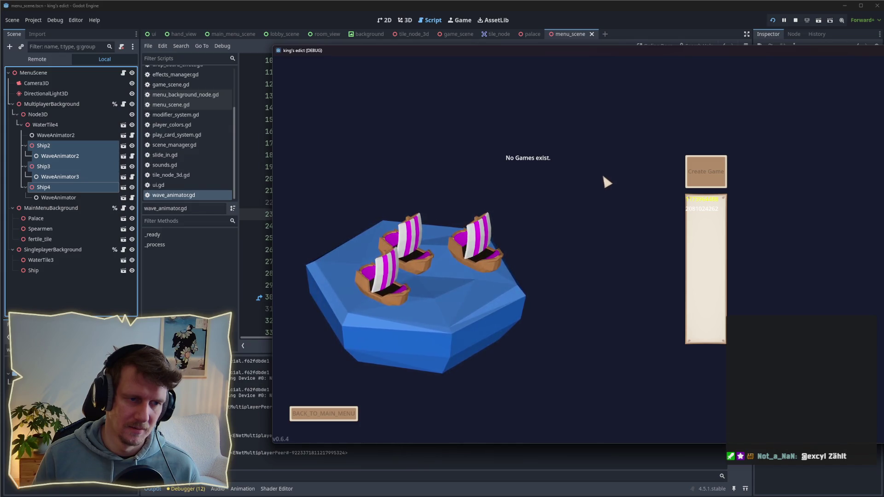
pyautogui.click(795, 20)
pyautogui.click(52, 123)
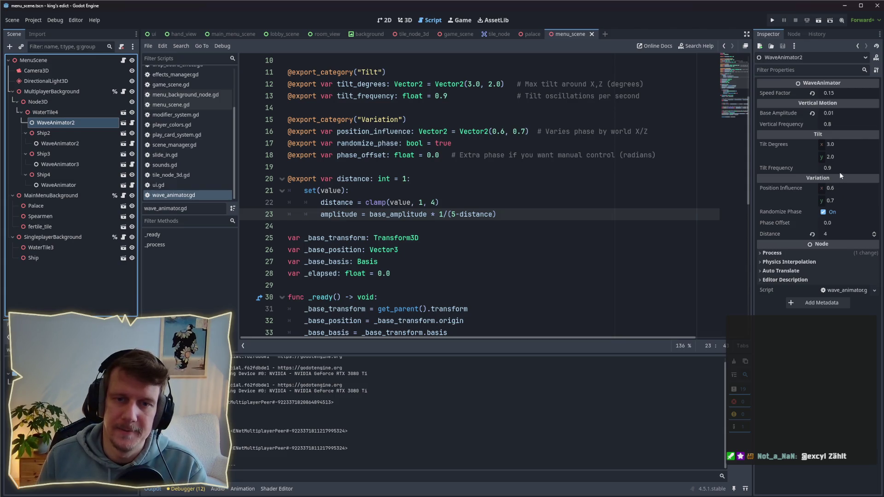
# Step: Set the water tile's Tilt Degrees to x 1.0 and y 0.6, then save and test-run the game
pyautogui.click(839, 145)
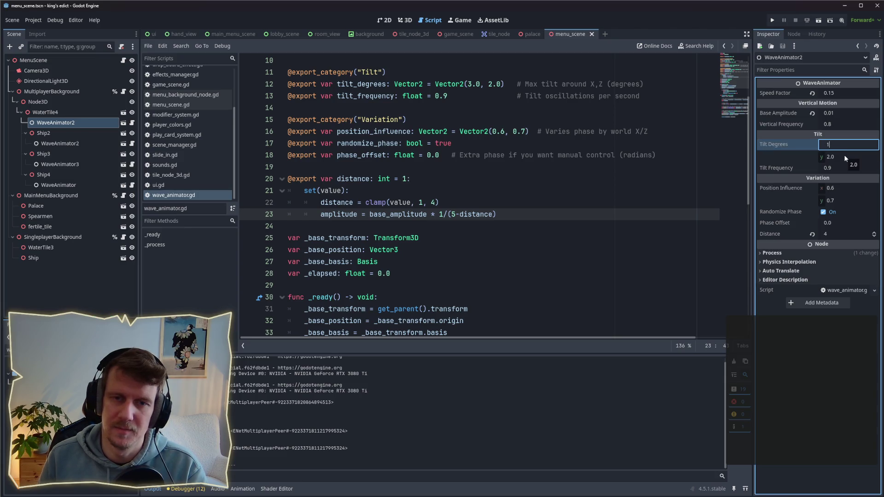
pyautogui.click(844, 156)
pyautogui.write('0.6')
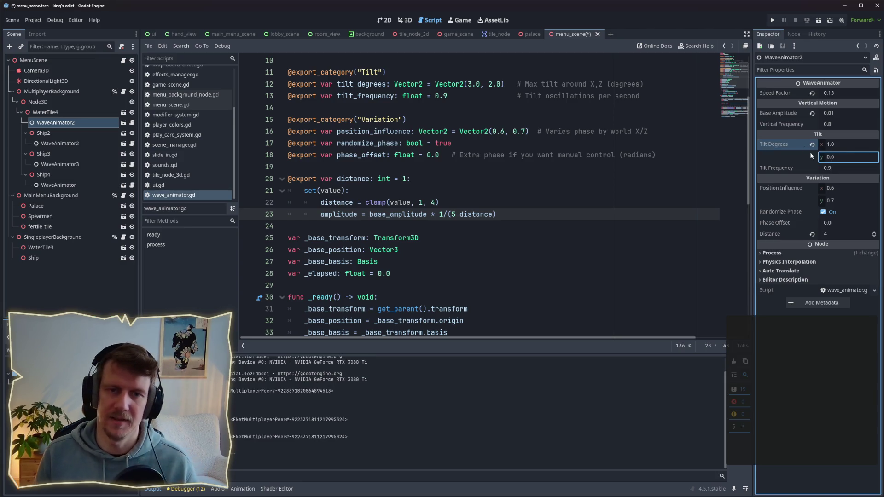
pyautogui.press('F5')
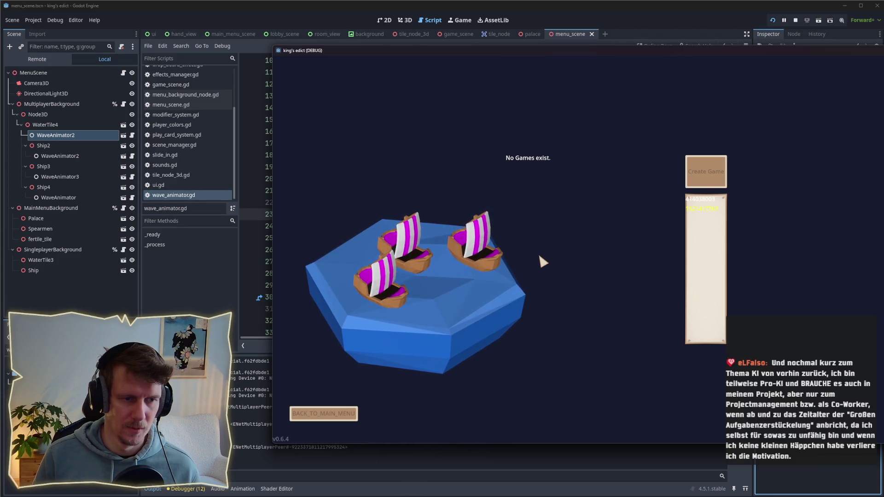
pyautogui.click(794, 20)
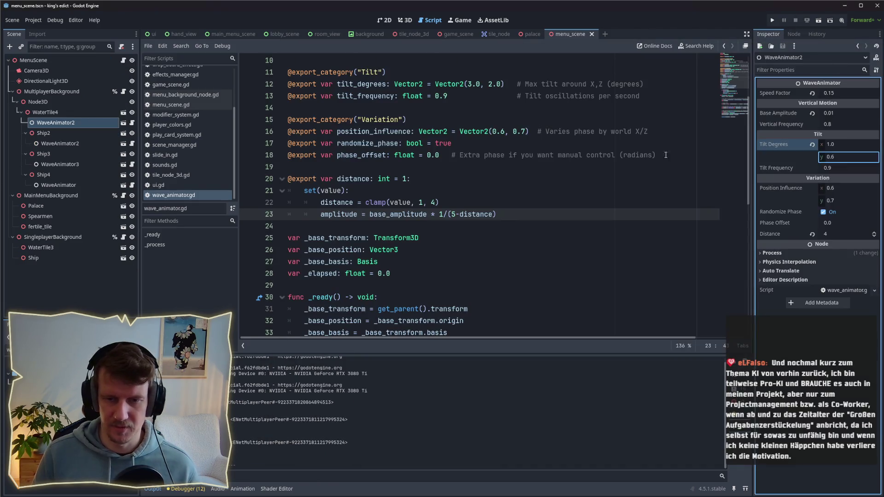
# Step: Set the Speed Factor of Ship2, Ship3 and Ship4's wave animators to 0.15
pyautogui.click(60, 143)
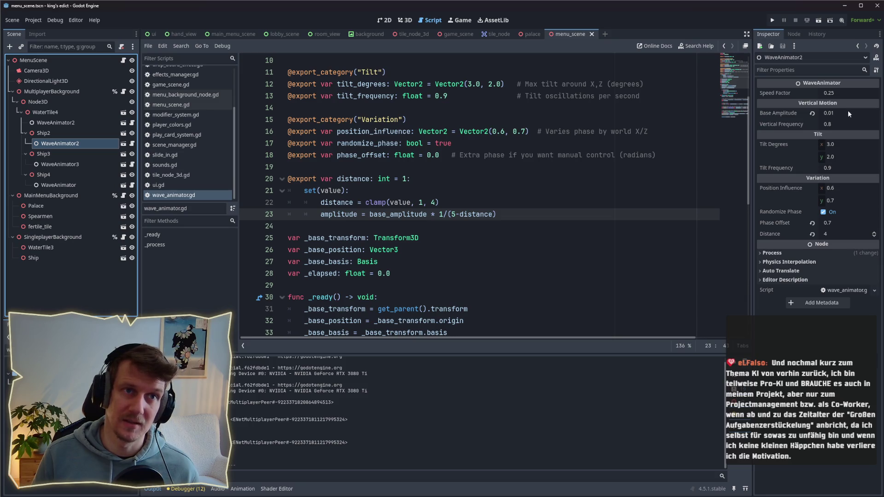
pyautogui.click(839, 93)
pyautogui.write('0.15')
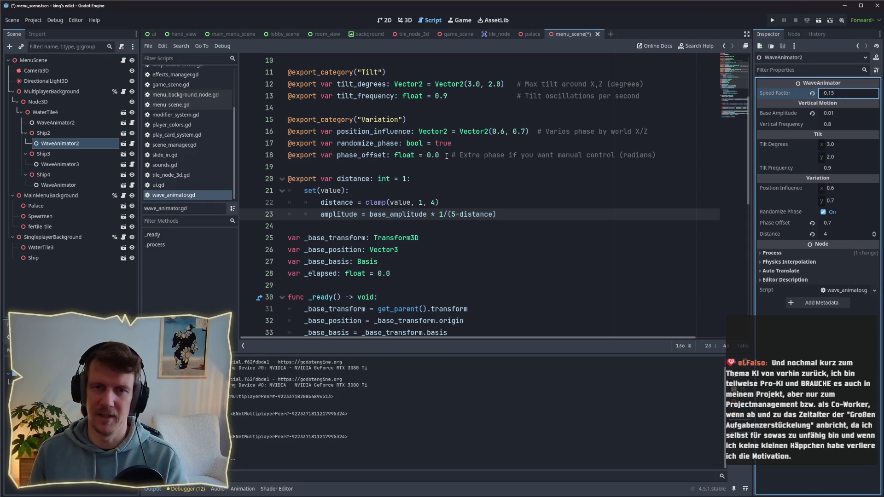
pyautogui.click(73, 163)
pyautogui.click(836, 93)
pyautogui.write('0')
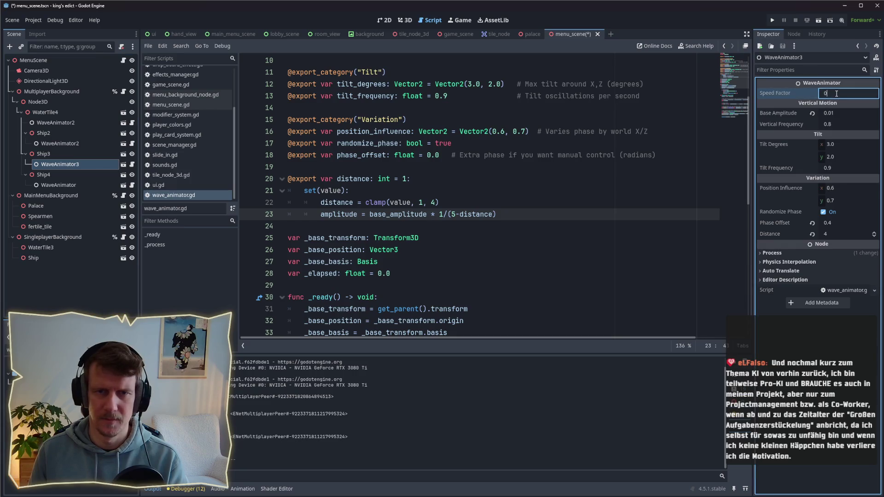
pyautogui.click(58, 184)
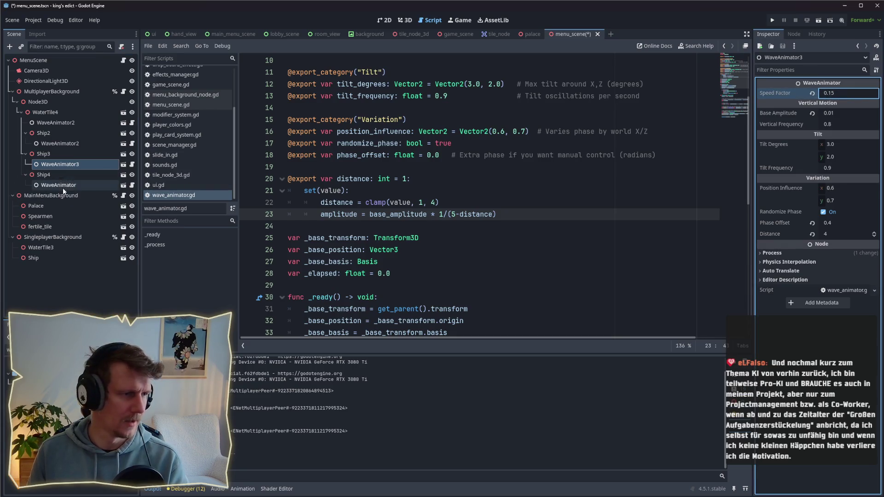
pyautogui.click(846, 94)
pyautogui.write('0.1')
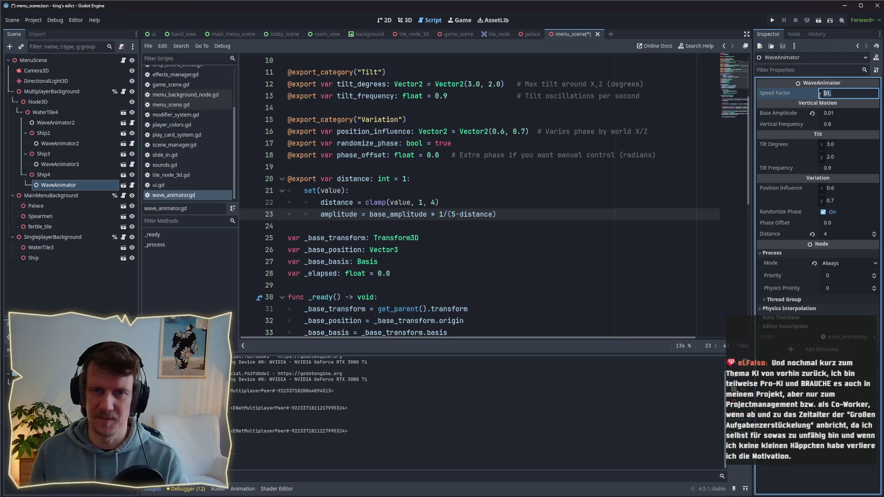
pyautogui.write('5')
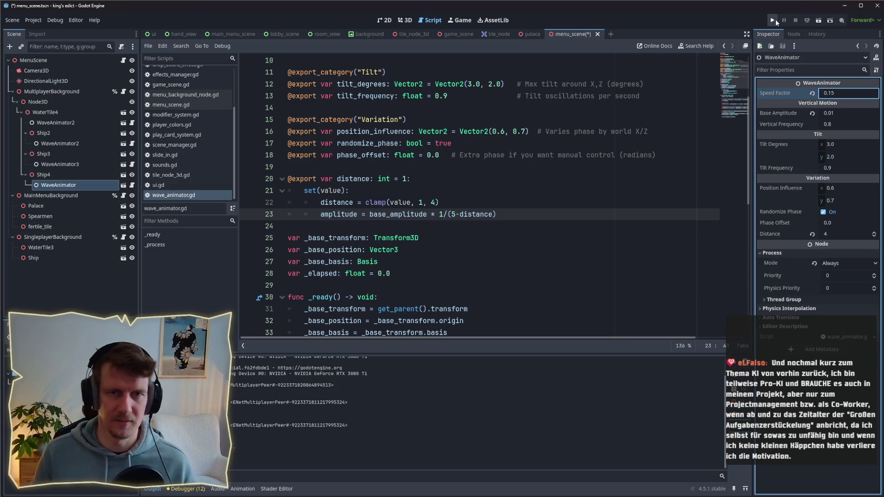
# Step: Run the game, reopen the multiplayer lobby, and create a game on stone_island.map
pyautogui.click(774, 19)
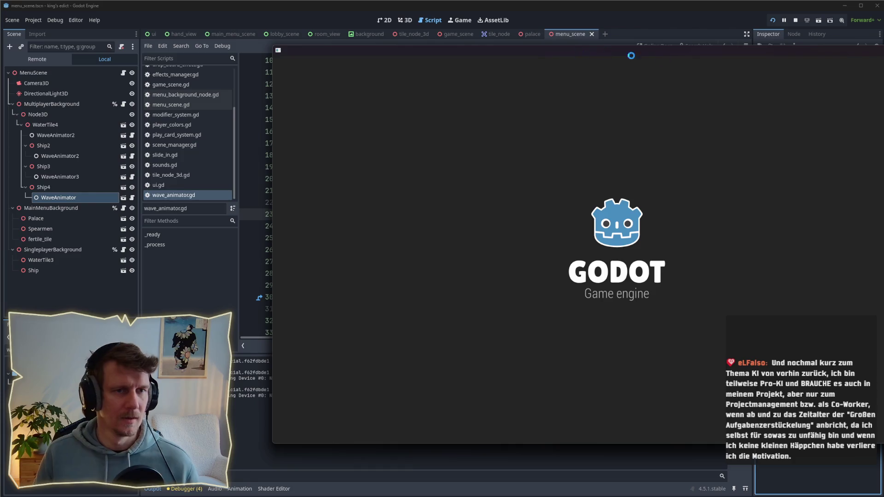
pyautogui.click(624, 174)
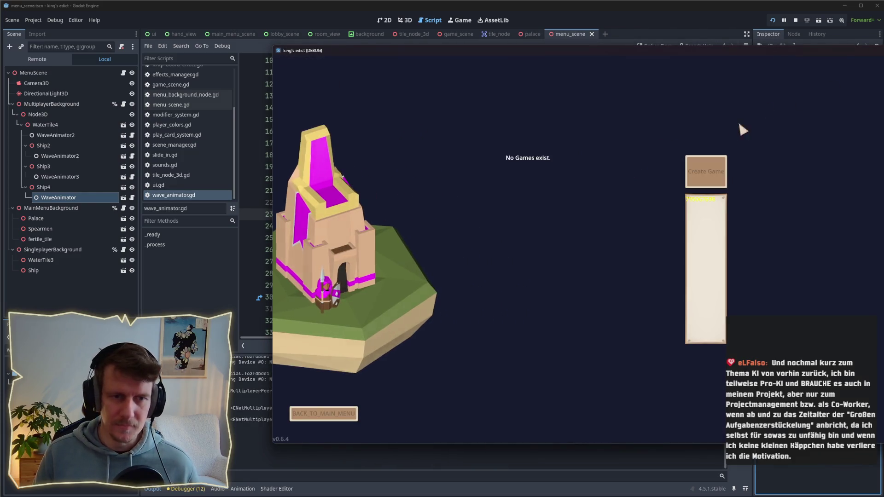
pyautogui.moveTo(707, 50)
pyautogui.mouseDown()
pyautogui.moveTo(523, 60)
pyautogui.moveTo(492, 43)
pyautogui.mouseUp()
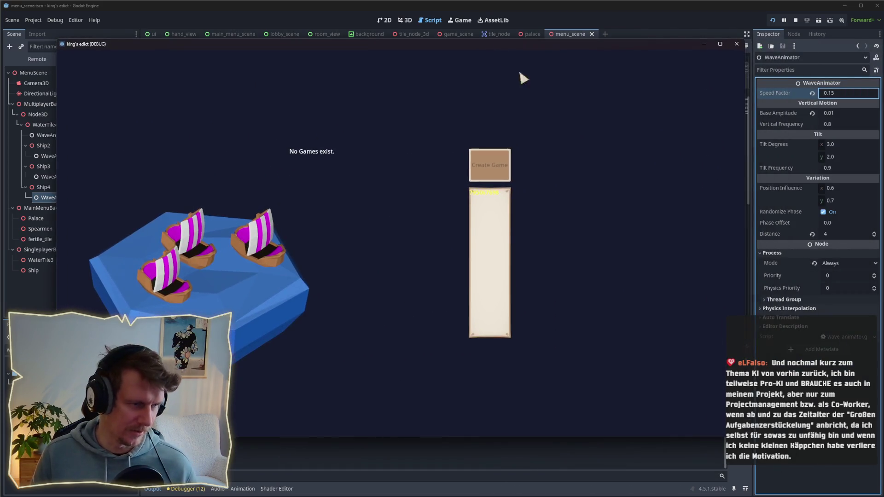
pyautogui.moveTo(382, 46); pyautogui.dragTo(461, 42)
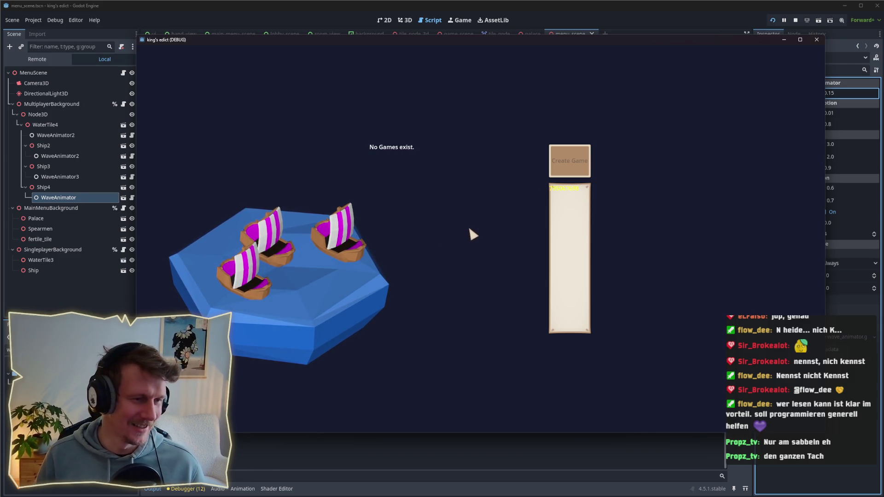
pyautogui.press('Escape')
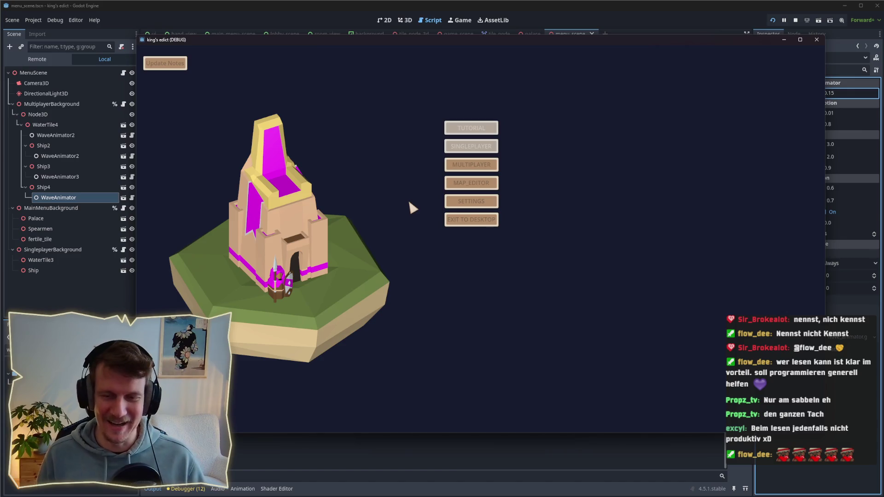
pyautogui.click(458, 165)
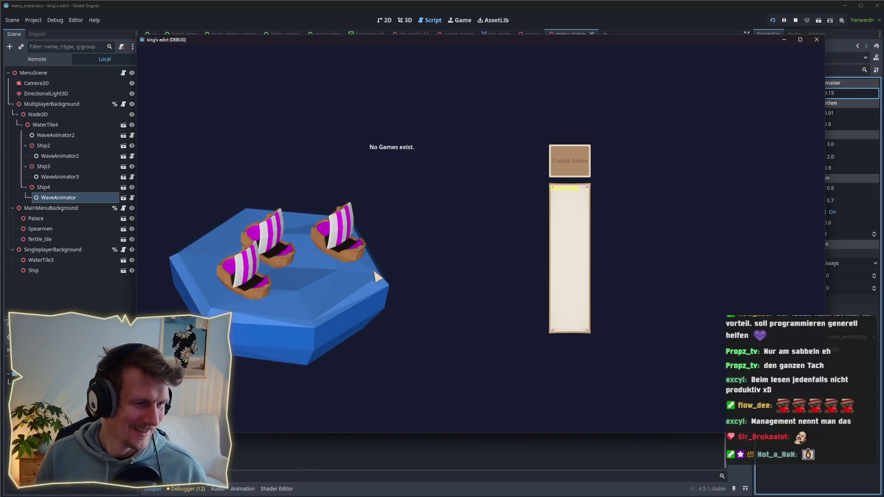
pyautogui.click(581, 174)
pyautogui.click(571, 90)
pyautogui.click(574, 152)
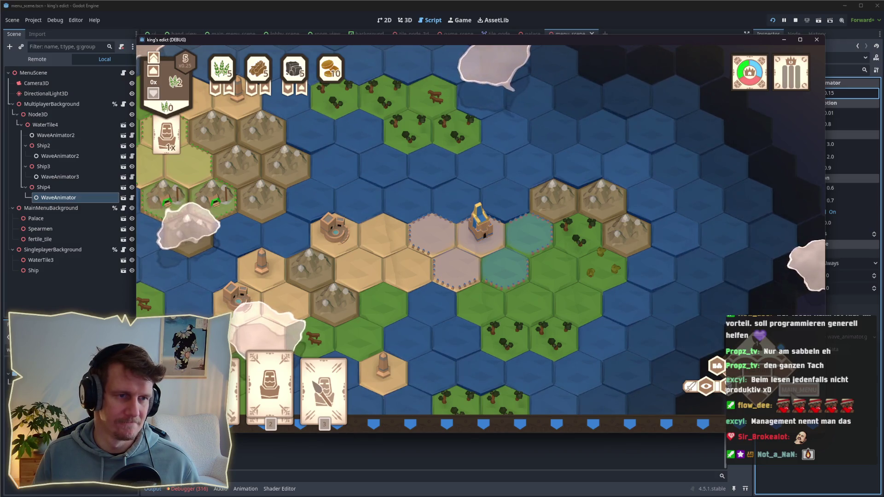
# Step: Leave the match for the main menu and inspect the debugger break at scene_manager.gd line 28
pyautogui.press('Escape')
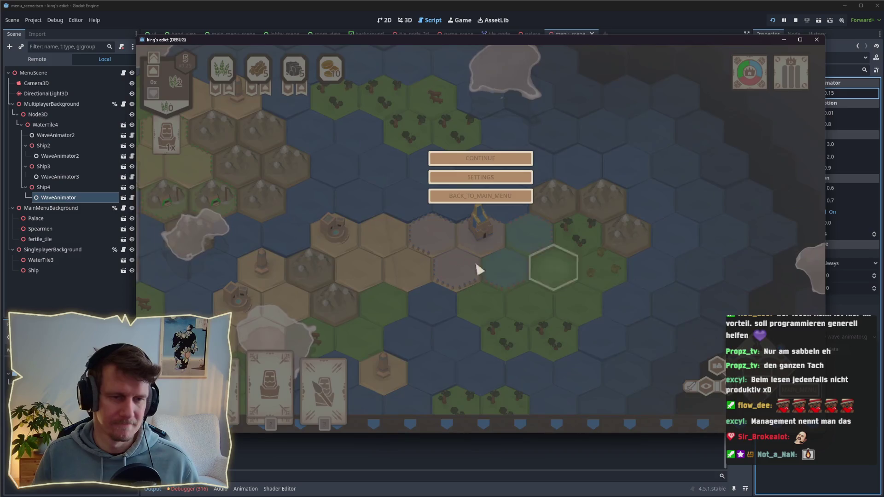
pyautogui.click(438, 194)
pyautogui.click(435, 194)
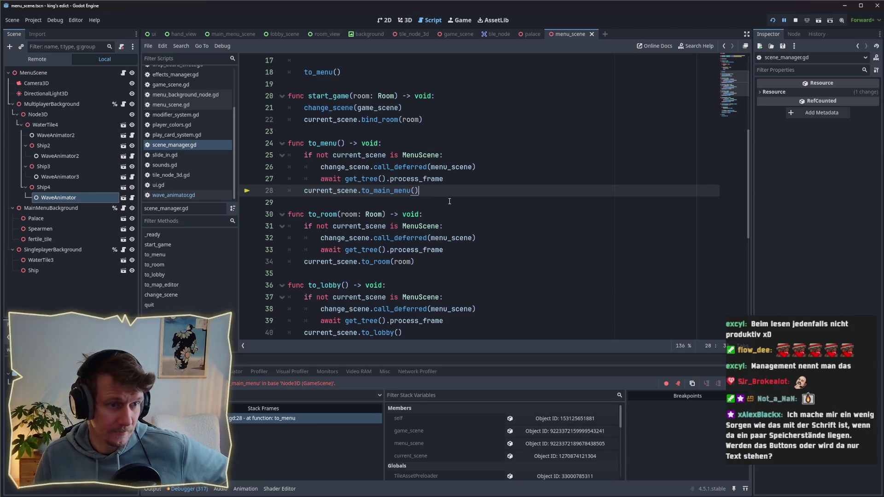
# Step: Look over scene_manager.gd, stop the halted game, and relaunch the project
pyautogui.scroll(4, 449, 201)
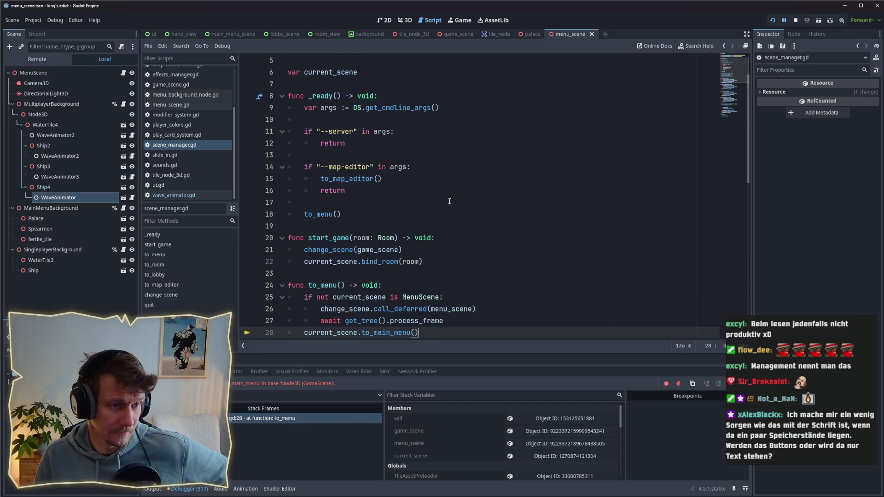
pyautogui.scroll(-5, 450, 201)
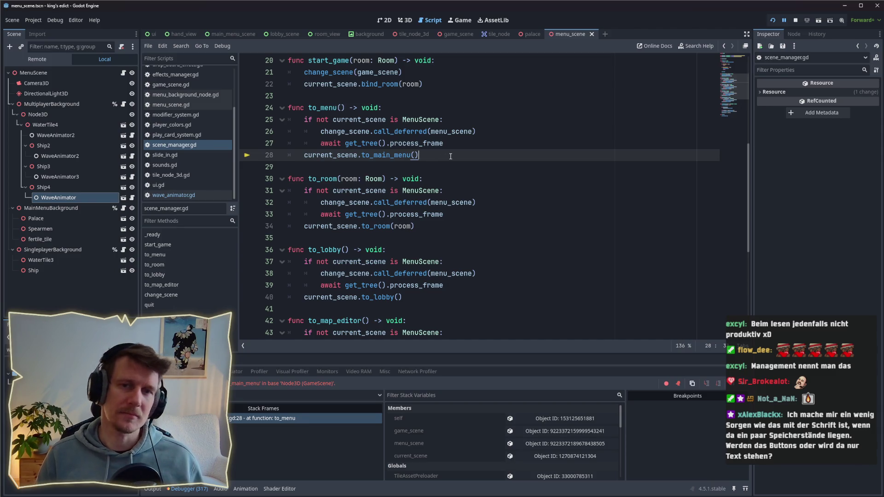
pyautogui.click(797, 21)
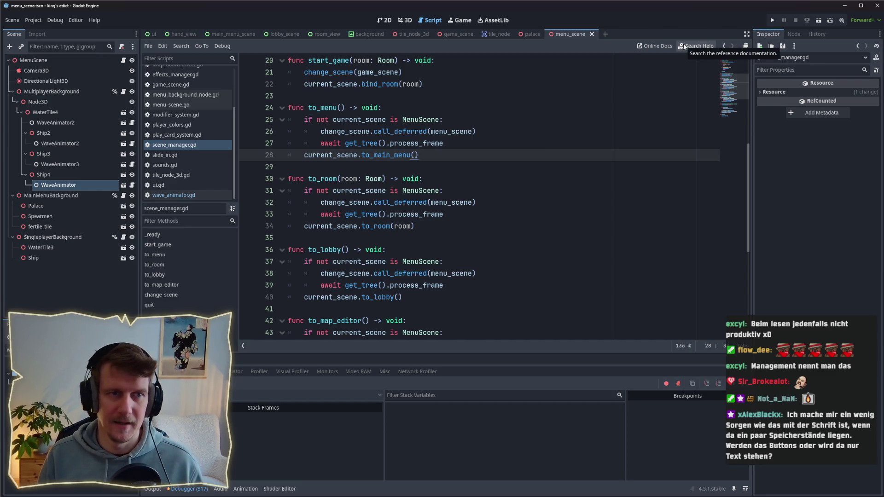
pyautogui.click(772, 22)
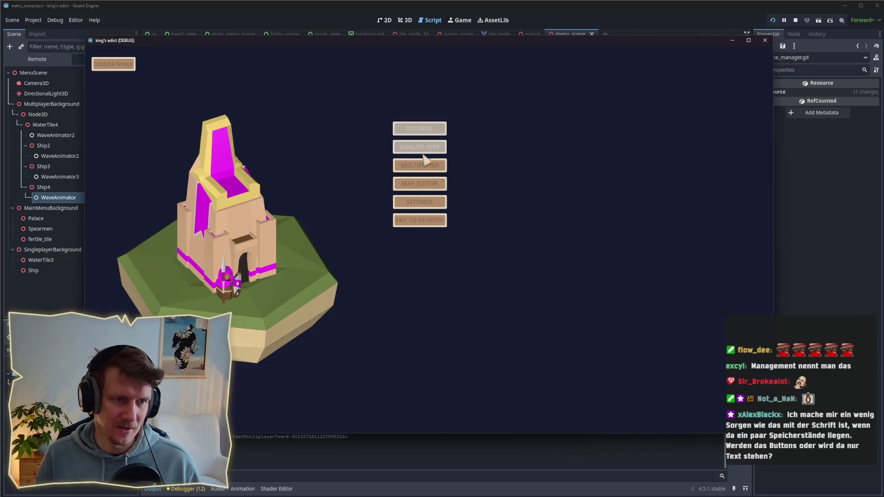
# Step: Open and close the game's update notes and settings panel
pyautogui.click(106, 65)
pyautogui.click(106, 64)
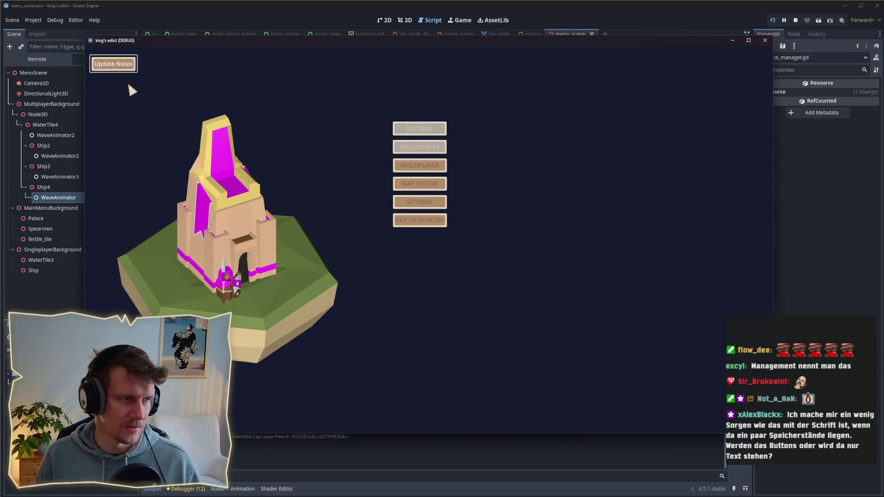
pyautogui.click(115, 66)
pyautogui.click(115, 65)
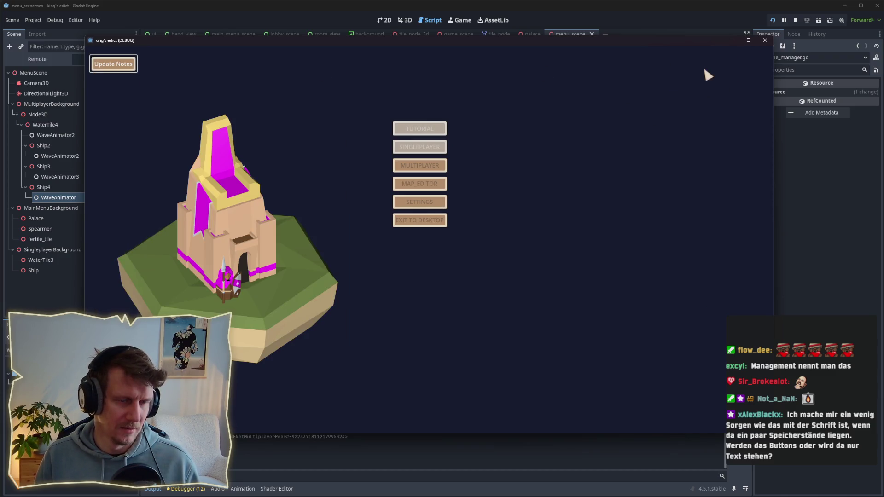
pyautogui.click(419, 201)
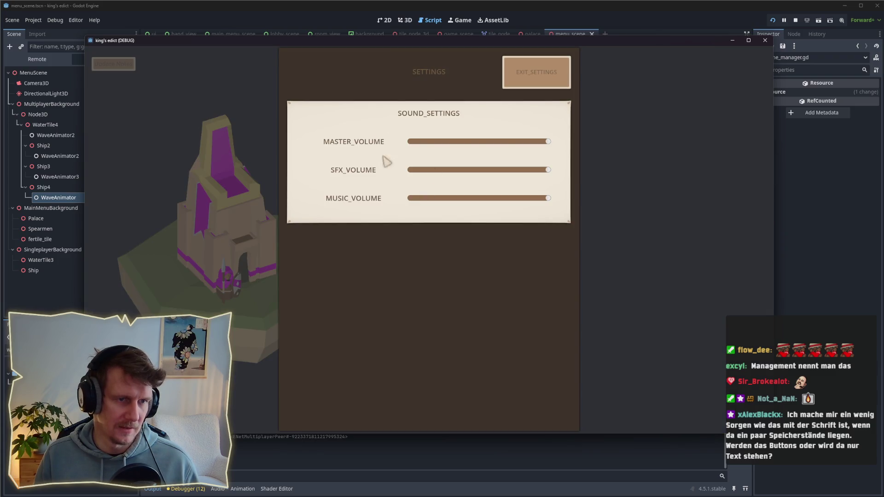
pyautogui.click(534, 79)
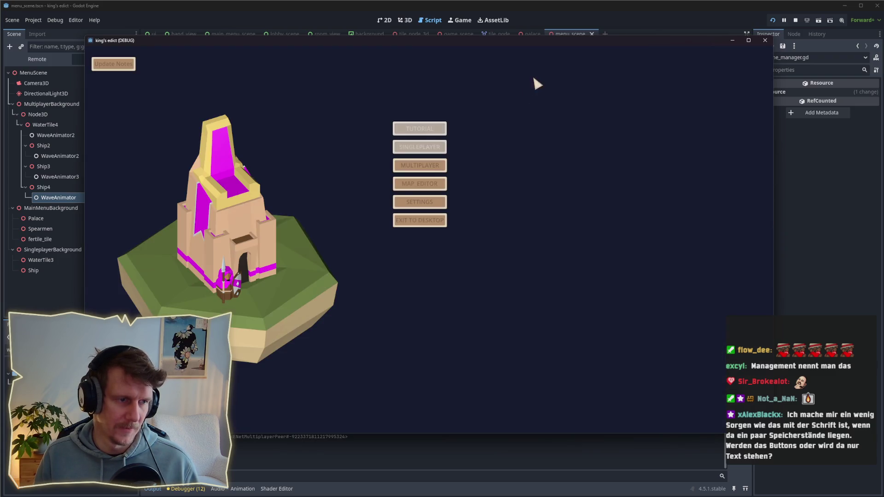
# Step: Open the multiplayer lobby and nudge the game window slightly left and down
pyautogui.click(420, 167)
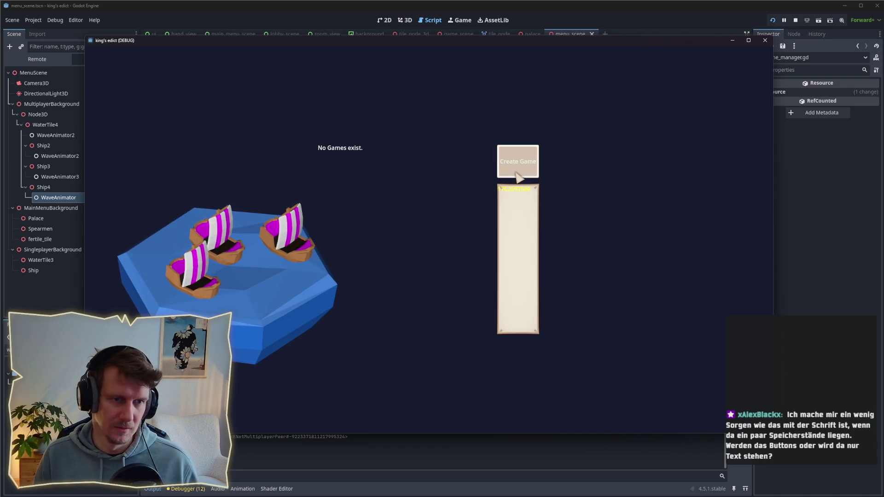
pyautogui.moveTo(700, 42)
pyautogui.mouseDown()
pyautogui.moveTo(687, 78)
pyautogui.moveTo(689, 50)
pyautogui.mouseUp()
pyautogui.hotkey('alt', 'Tab')
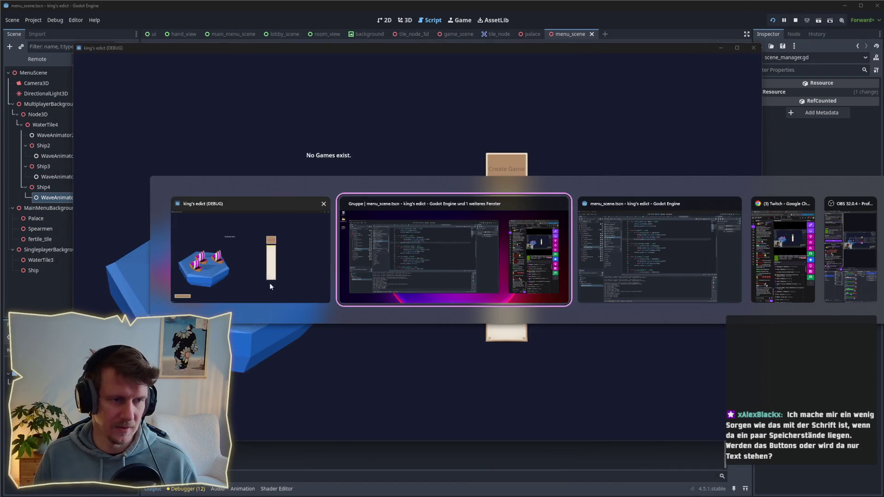
# Step: Restart the game, enter multiplayer, open a room lobby in the other instance, and return to the client
pyautogui.click(797, 21)
pyautogui.click(775, 21)
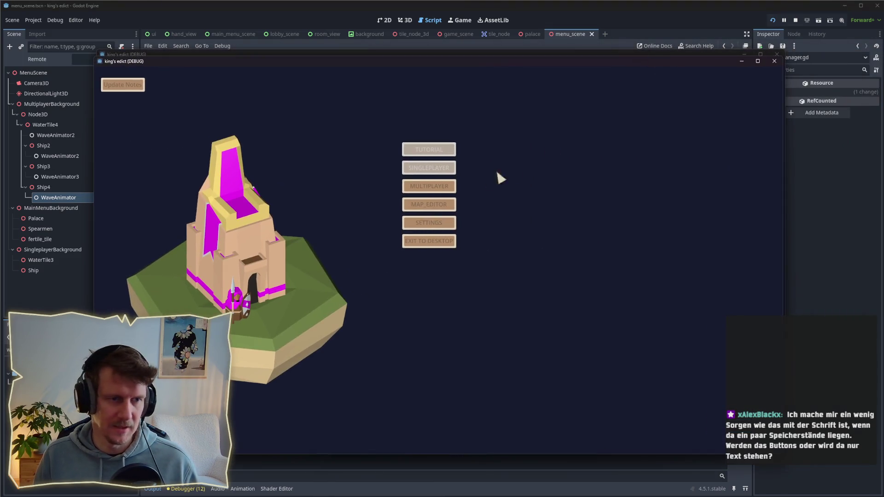
pyautogui.click(442, 186)
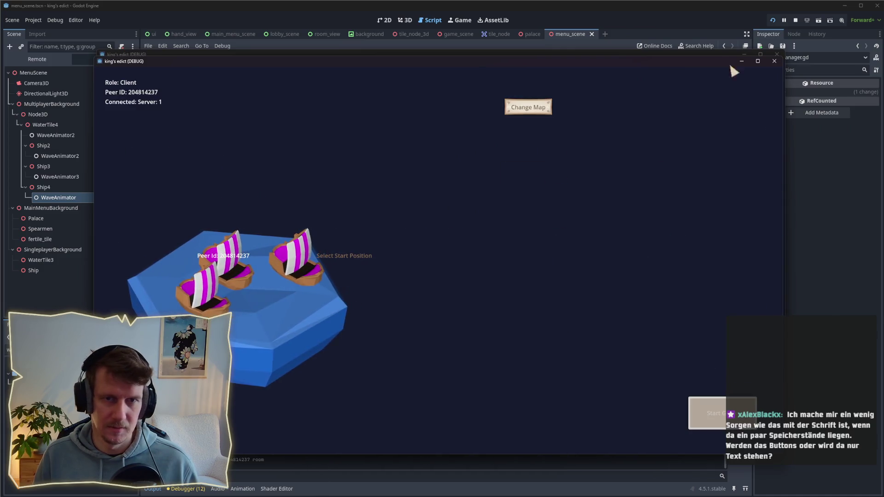
pyautogui.click(742, 61)
pyautogui.click(429, 196)
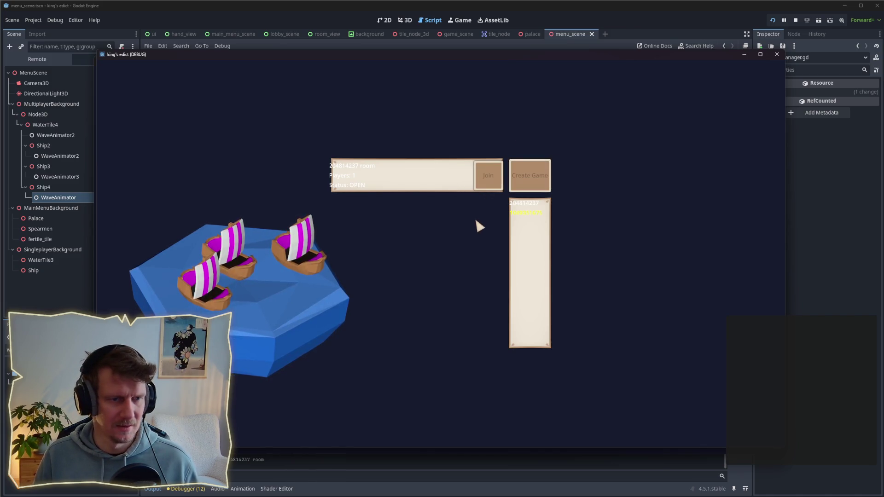
pyautogui.hotkey('alt', 'Tab')
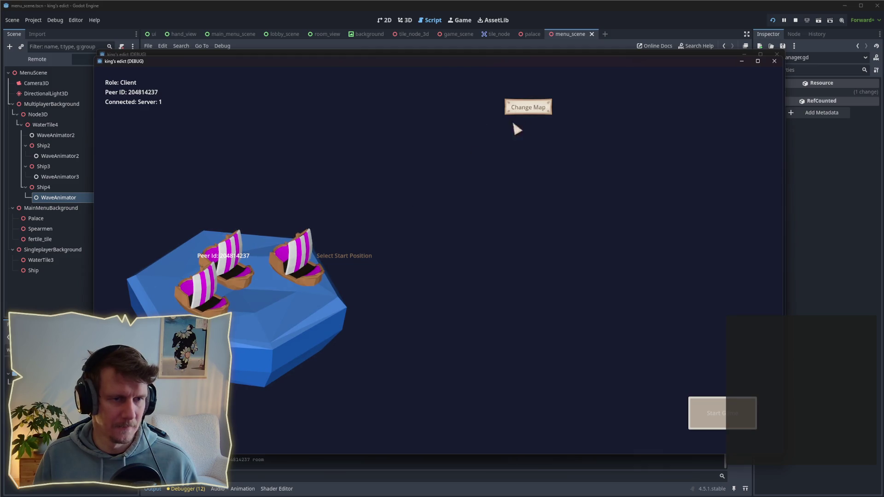
# Step: Choose Small Islands 2.map as the room's map
pyautogui.click(535, 106)
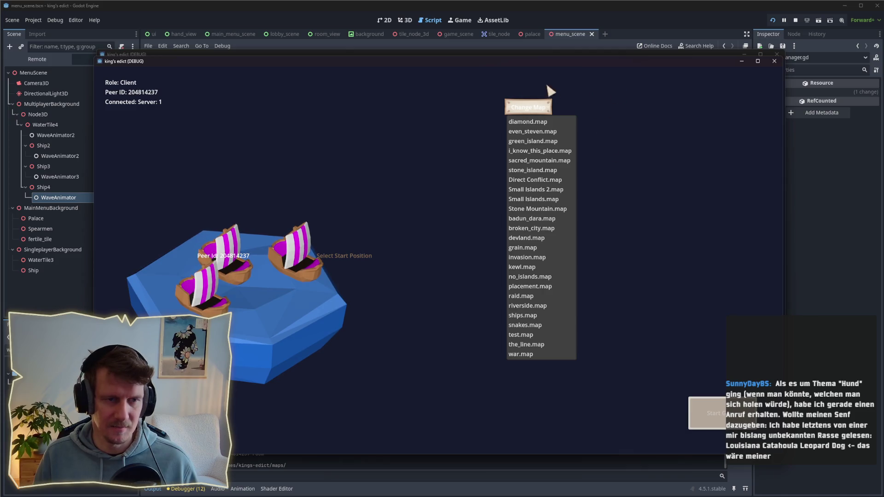
pyautogui.click(569, 96)
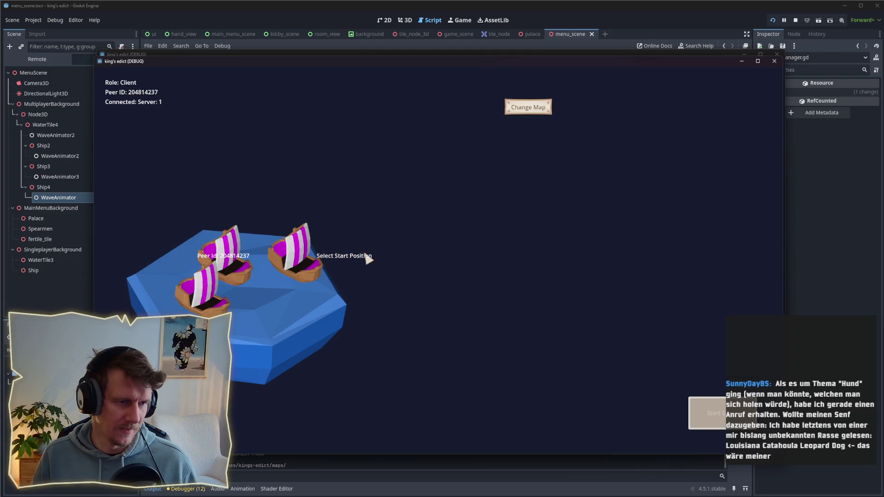
pyautogui.click(516, 110)
pyautogui.click(534, 190)
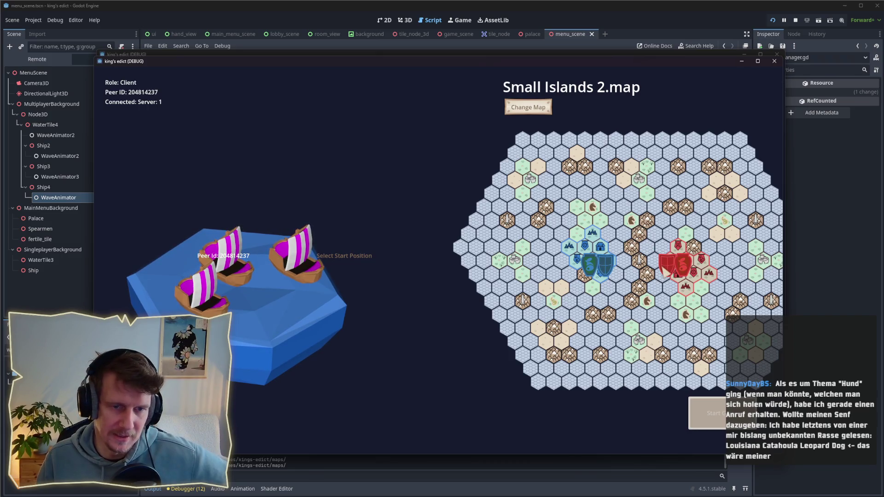
# Step: Set the start position to 0
pyautogui.click(341, 260)
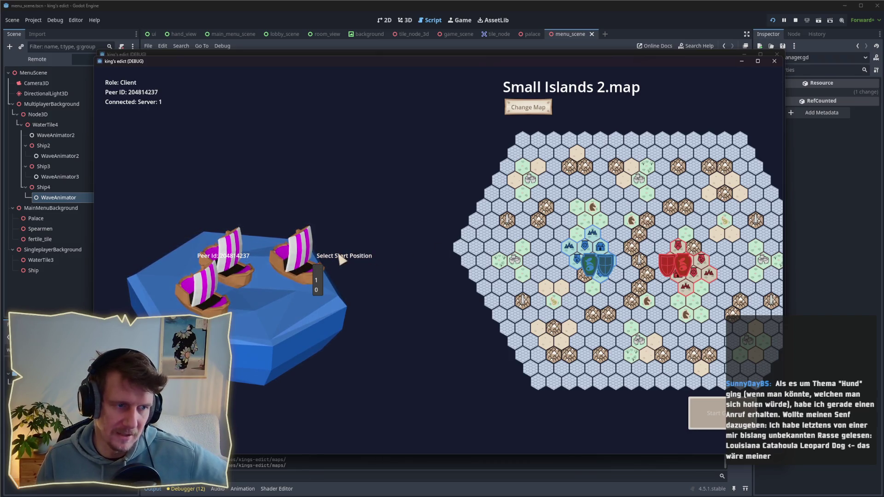
pyautogui.click(317, 280)
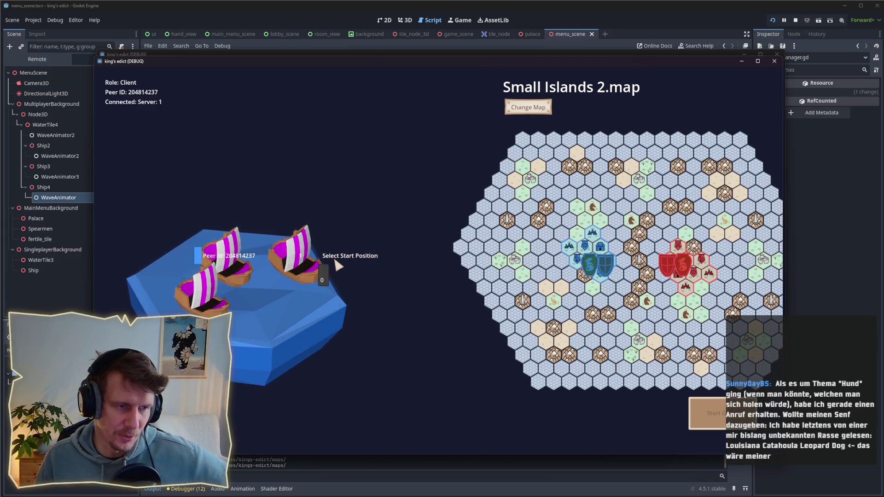
pyautogui.click(324, 281)
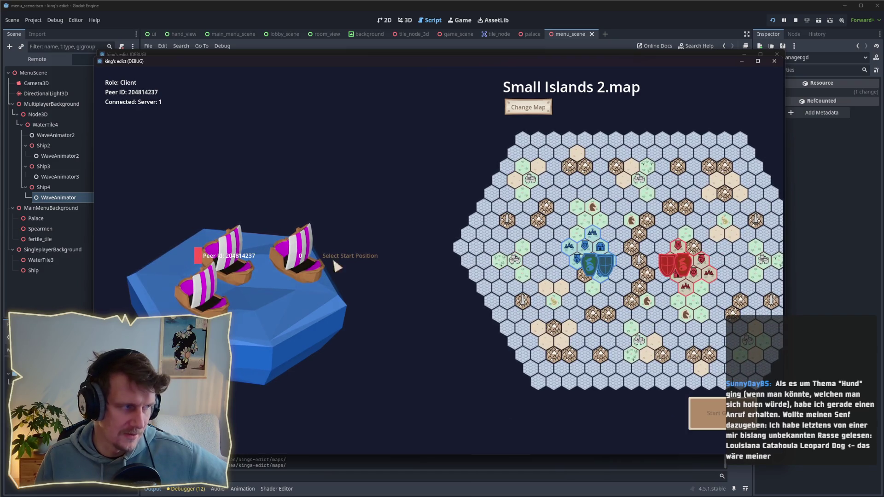
# Step: Change the player colour to yellow and leave the room for the main menu
pyautogui.click(198, 255)
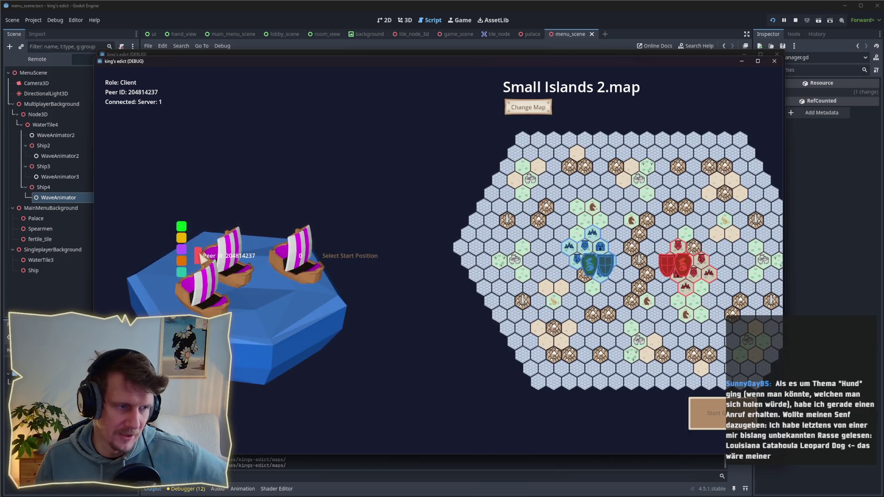
pyautogui.click(182, 227)
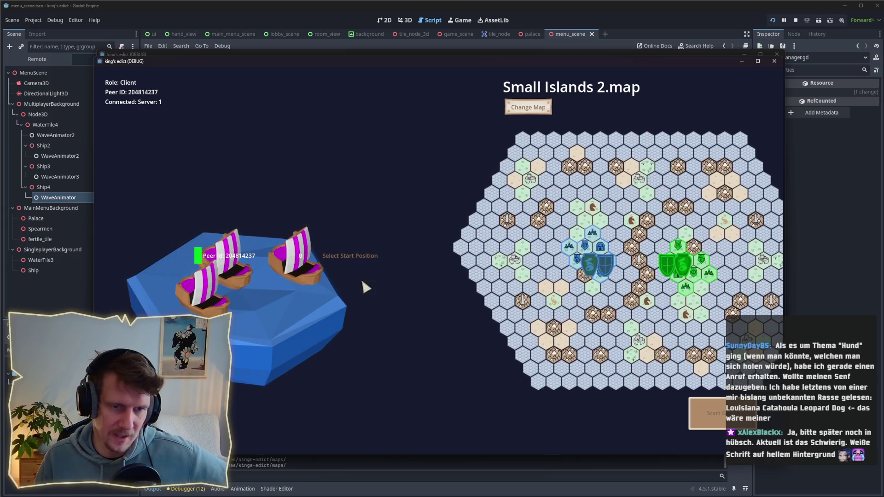
pyautogui.click(198, 256)
pyautogui.click(193, 247)
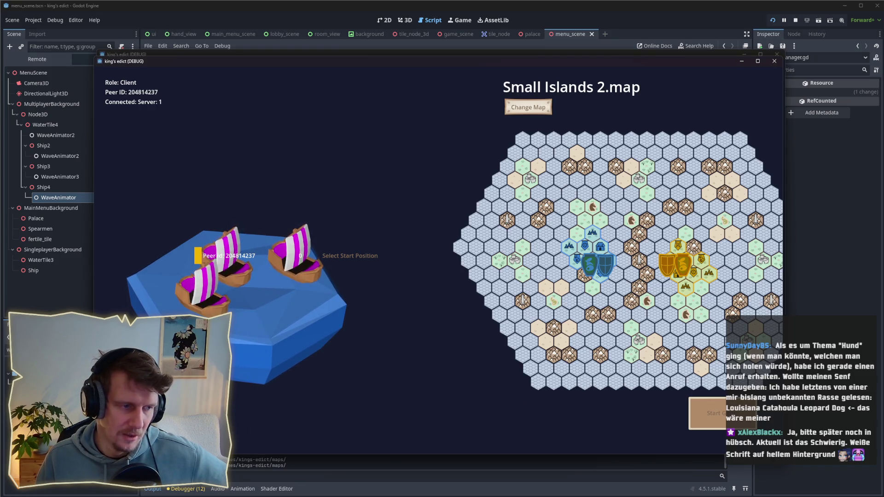
pyautogui.press('Escape')
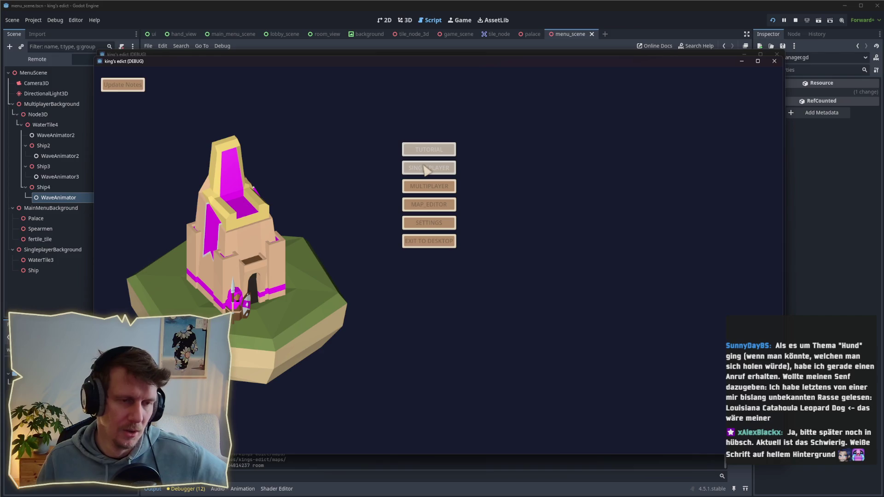
# Step: Paint a few sand hexes in the map editor, then exit to the main menu
pyautogui.click(423, 205)
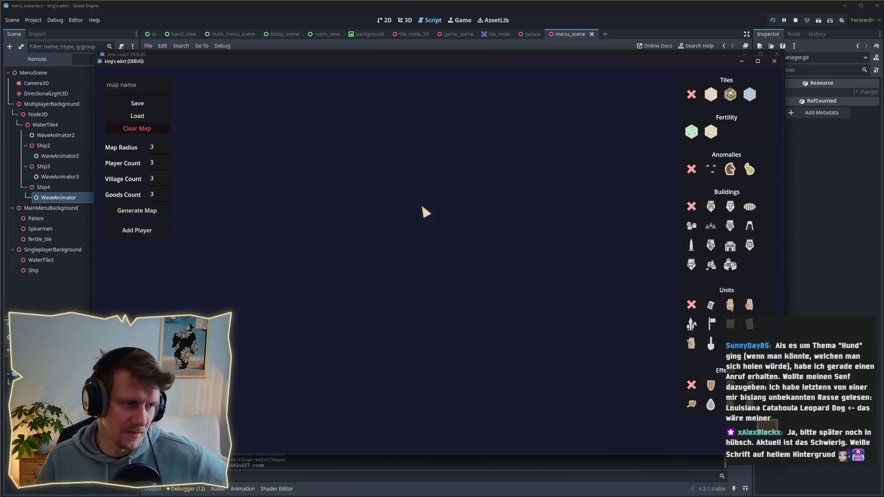
pyautogui.click(711, 94)
pyautogui.moveTo(405, 198)
pyautogui.mouseDown()
pyautogui.moveTo(392, 233)
pyautogui.moveTo(438, 202)
pyautogui.mouseUp()
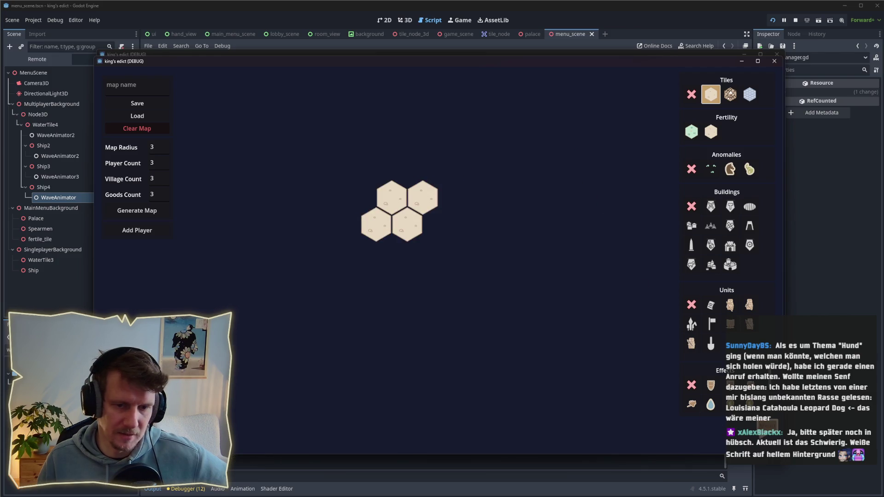
pyautogui.press('Escape')
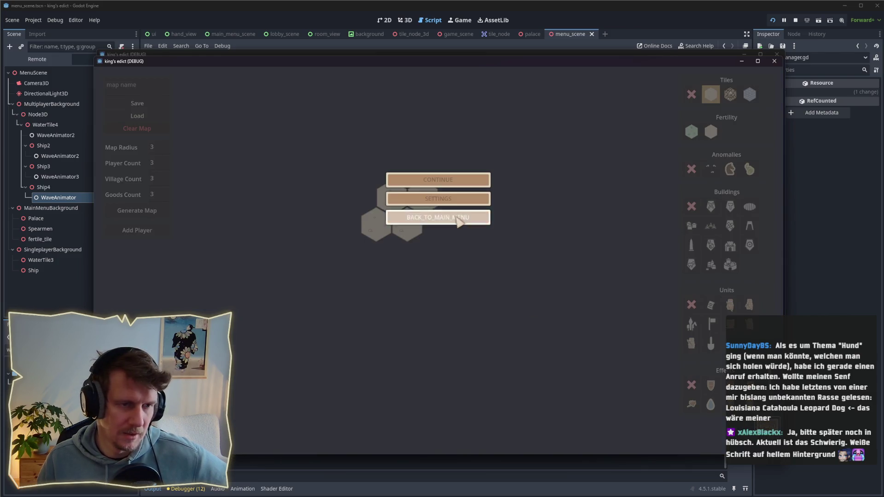
pyautogui.click(459, 221)
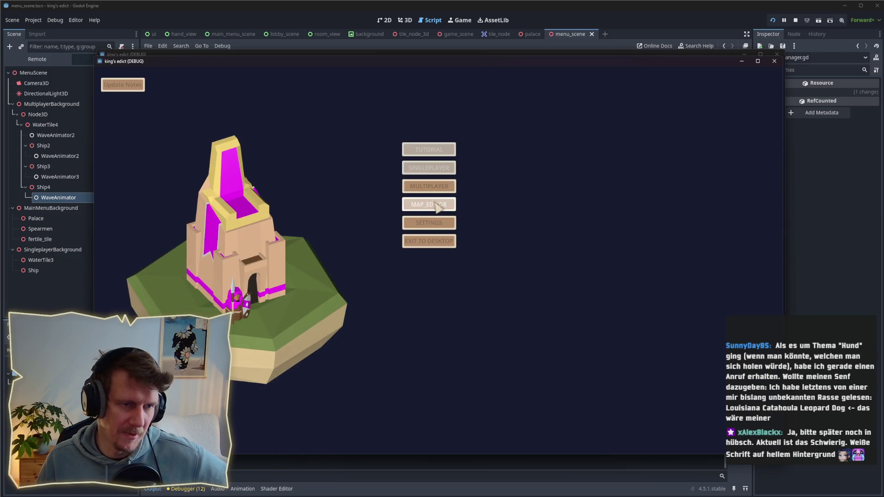
# Step: Reopen the map editor and place a seven-hex sand flower
pyautogui.click(435, 206)
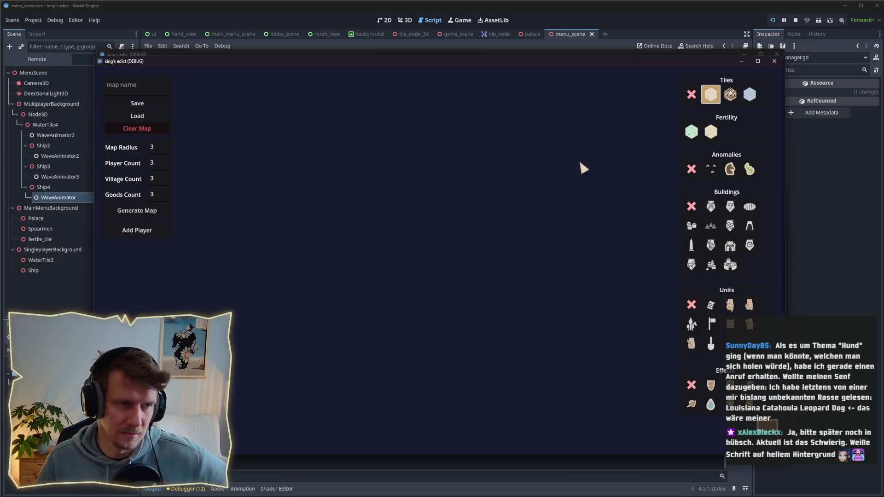
pyautogui.click(315, 225)
pyautogui.click(360, 252)
pyautogui.click(376, 225)
pyautogui.click(330, 252)
pyautogui.click(345, 225)
pyautogui.click(340, 193)
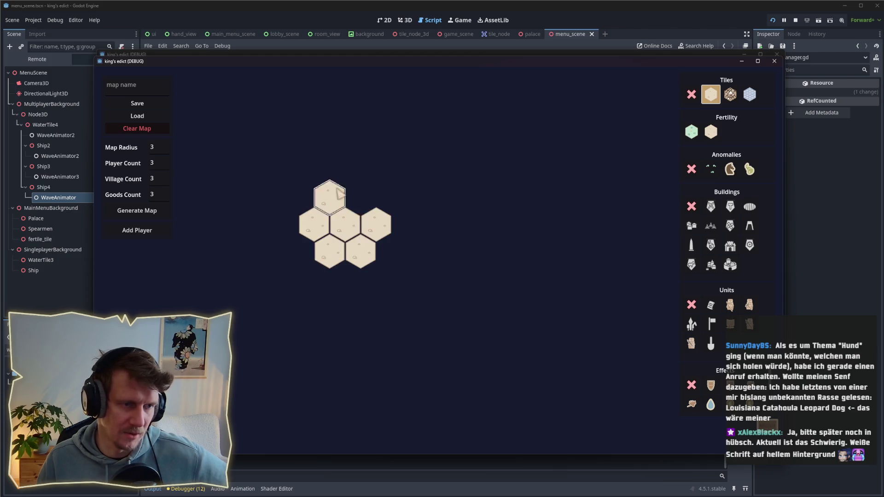
pyautogui.click(360, 196)
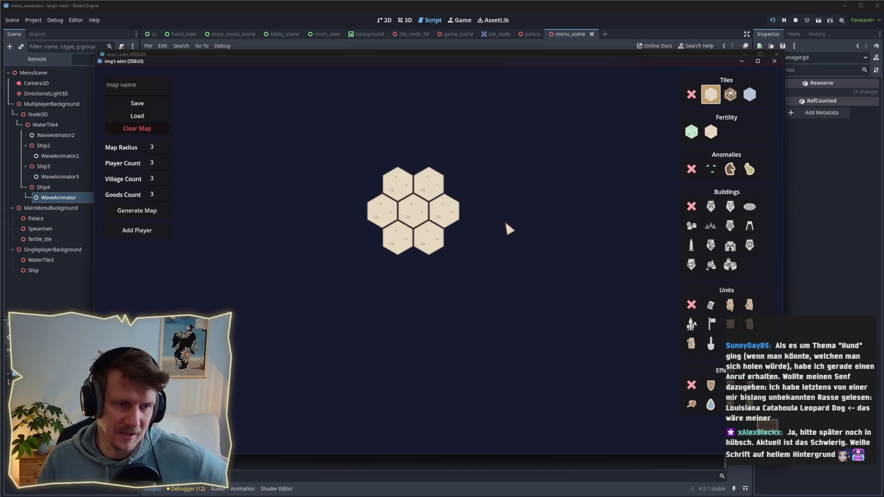
# Step: Make the seven hexes green fertile, add mountains upper-left and sand below, then pause
pyautogui.click(692, 132)
pyautogui.moveTo(449, 222)
pyautogui.mouseDown()
pyautogui.moveTo(428, 235)
pyautogui.moveTo(405, 226)
pyautogui.moveTo(419, 188)
pyautogui.moveTo(389, 221)
pyautogui.mouseUp()
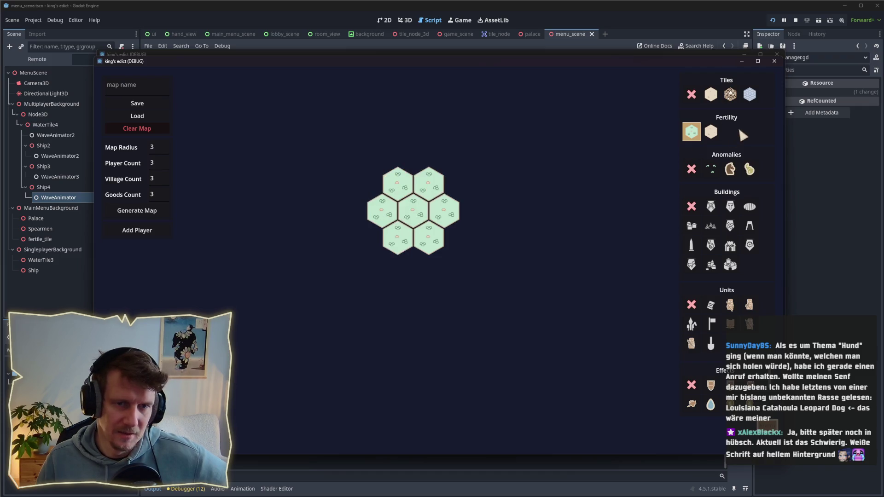
pyautogui.click(730, 95)
pyautogui.moveTo(371, 187)
pyautogui.mouseDown()
pyautogui.moveTo(409, 159)
pyautogui.moveTo(450, 164)
pyautogui.moveTo(457, 191)
pyautogui.moveTo(361, 203)
pyautogui.moveTo(445, 149)
pyautogui.moveTo(352, 159)
pyautogui.moveTo(396, 134)
pyautogui.moveTo(449, 152)
pyautogui.mouseUp()
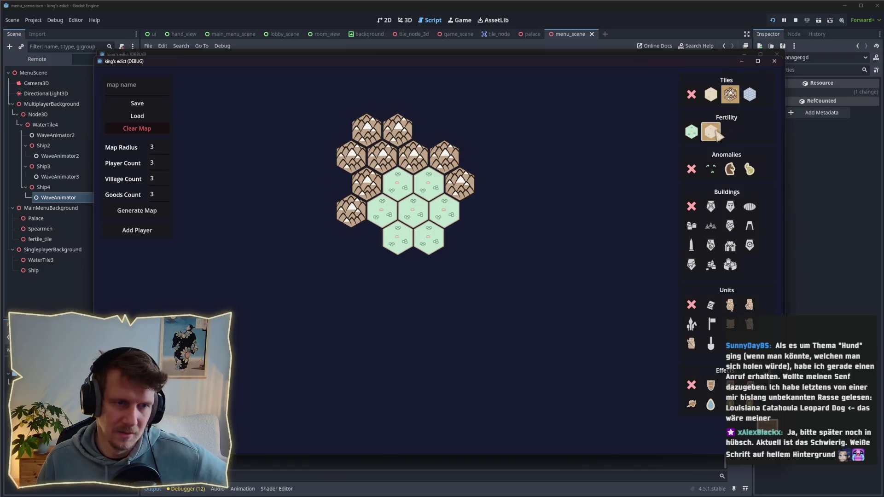
pyautogui.click(711, 95)
pyautogui.moveTo(367, 237)
pyautogui.mouseDown()
pyautogui.moveTo(385, 258)
pyautogui.moveTo(415, 264)
pyautogui.moveTo(438, 296)
pyautogui.moveTo(408, 298)
pyautogui.moveTo(452, 302)
pyautogui.moveTo(464, 227)
pyautogui.moveTo(491, 238)
pyautogui.moveTo(475, 265)
pyautogui.mouseUp()
pyautogui.press('Escape')
# Step: Return to the game's main menu, then move the browser window up and left
pyautogui.click(433, 217)
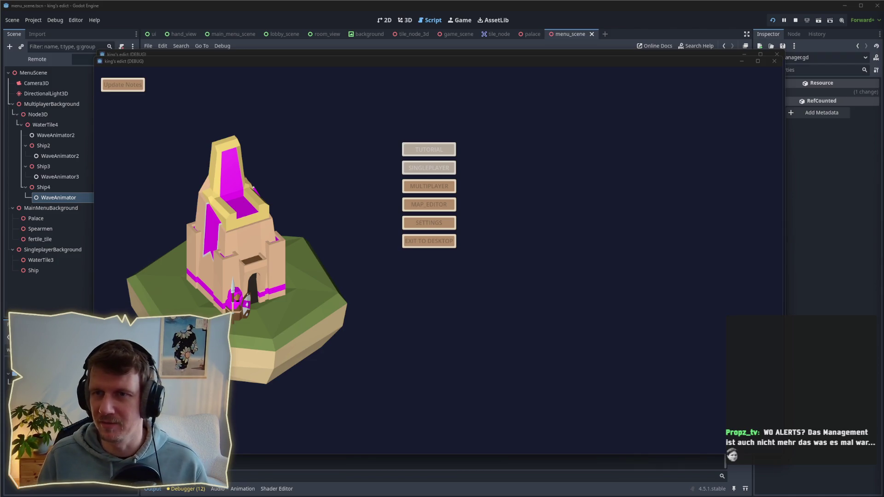
pyautogui.moveTo(468, 83); pyautogui.dragTo(344, 20)
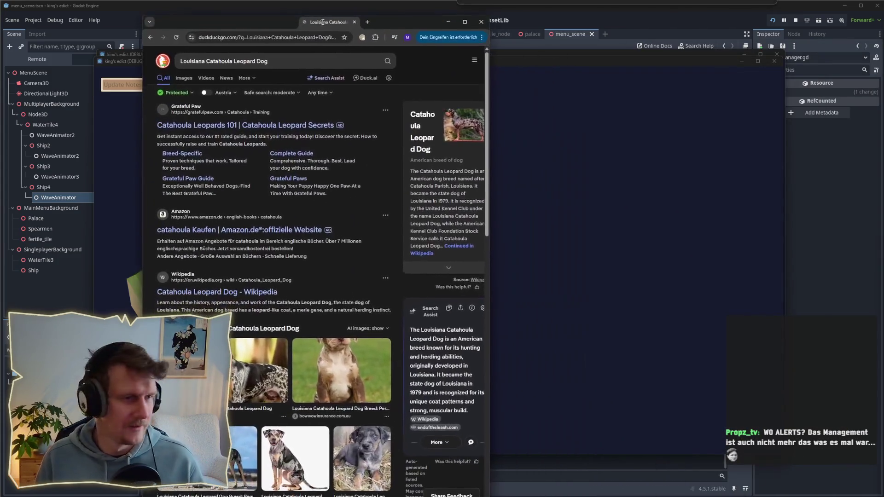
# Step: Show the image results in a wider window and scroll through them
pyautogui.click(213, 76)
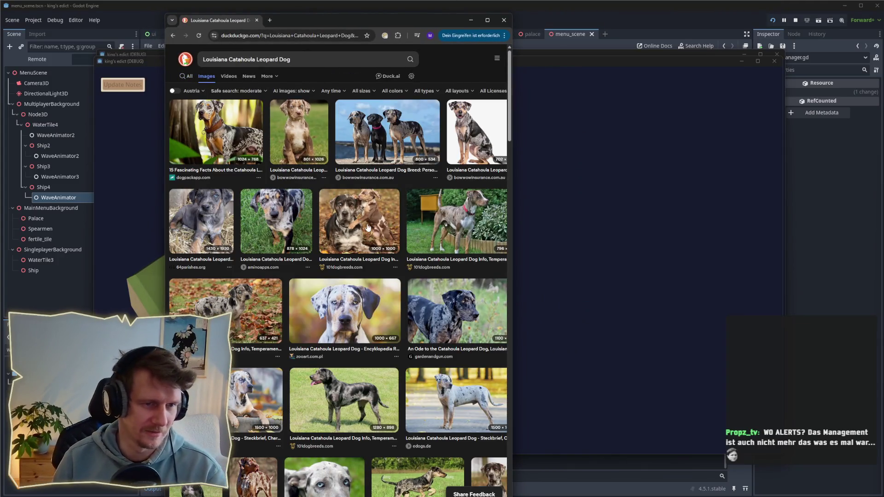
pyautogui.moveTo(515, 212); pyautogui.dragTo(599, 212)
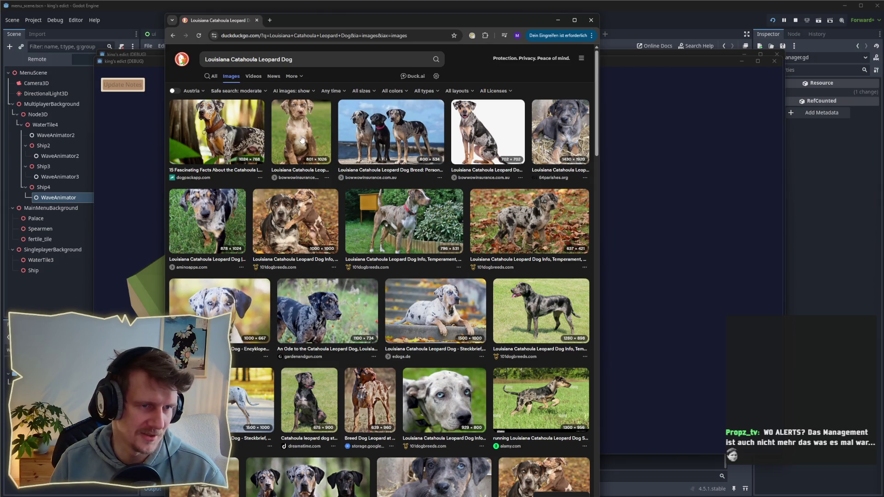
pyautogui.scroll(-1, 309, 251)
pyautogui.scroll(-1, 309, 251)
pyautogui.scroll(-1, 309, 251)
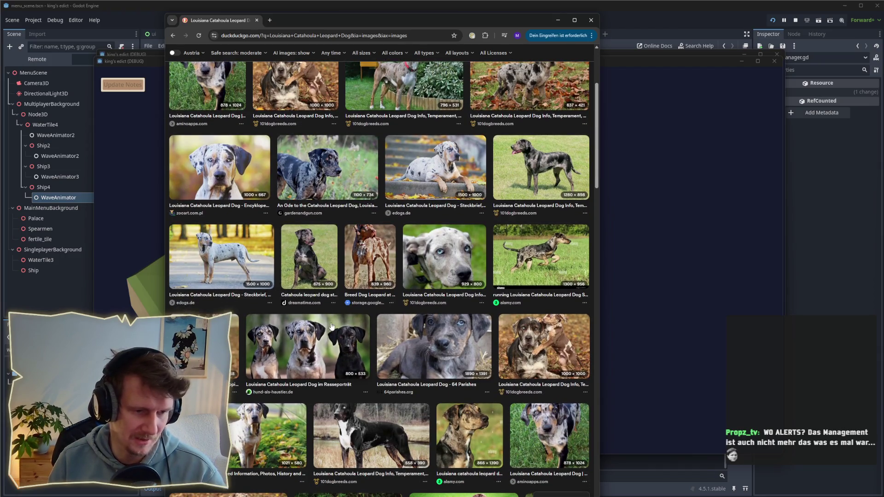
pyautogui.scroll(3, 331, 327)
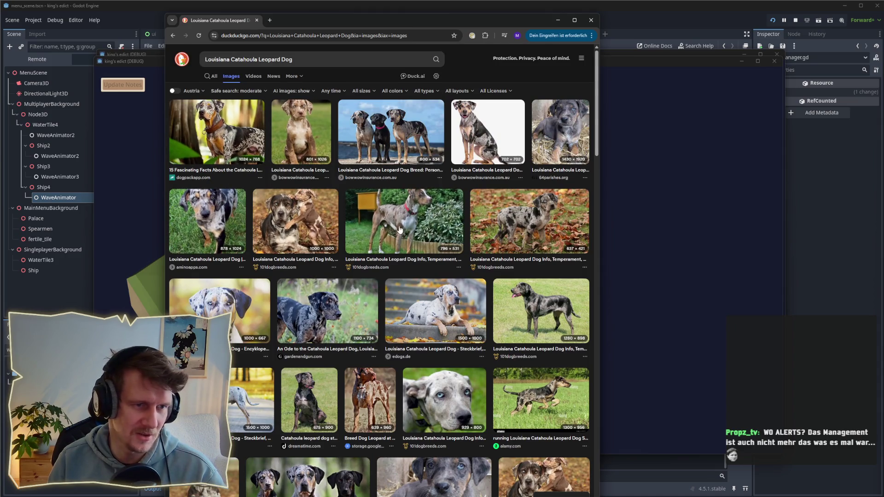
pyautogui.scroll(-7, 528, 256)
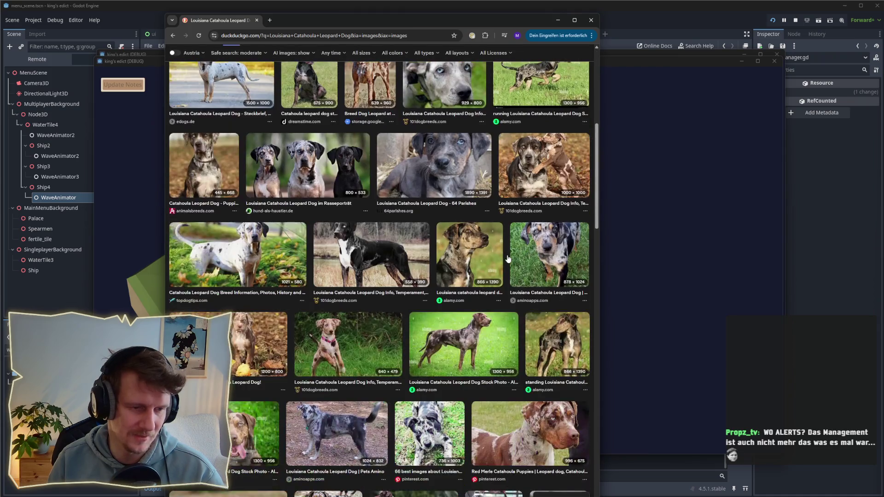
pyautogui.scroll(-4, 508, 258)
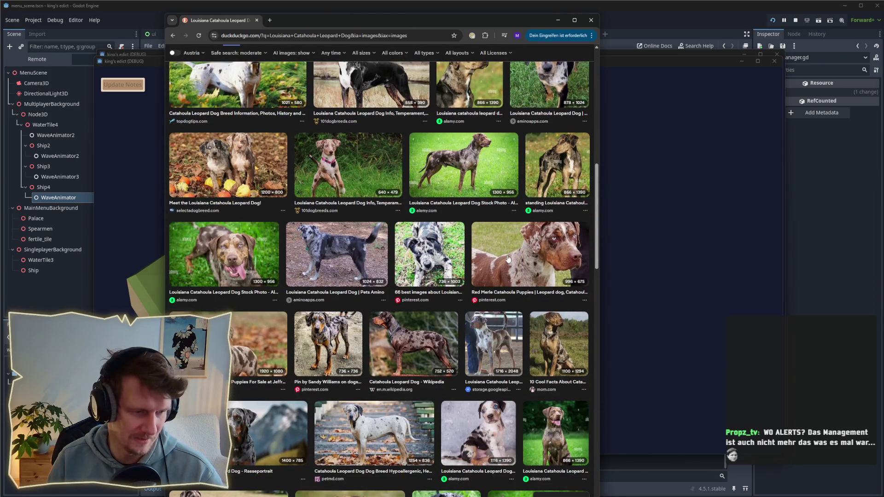
pyautogui.scroll(-3, 266, 314)
# Step: Preview the Rasseportrait dog image, then close the browser
pyautogui.click(250, 292)
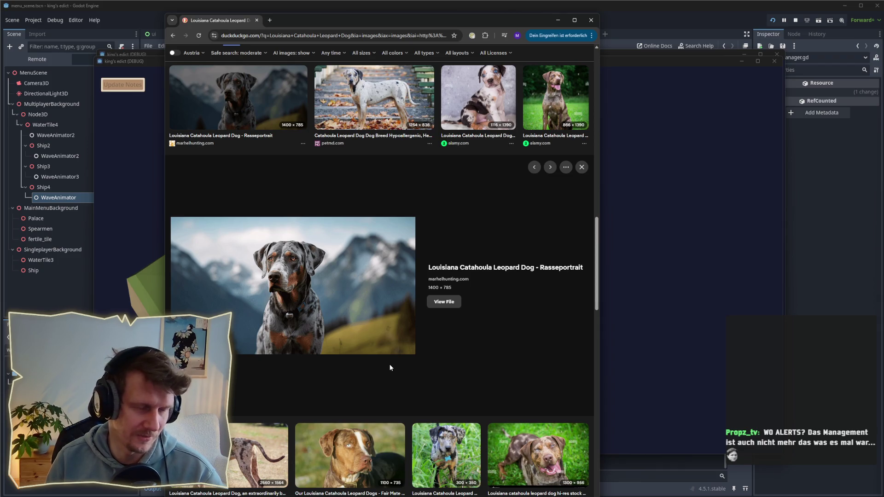
pyautogui.scroll(-3, 390, 364)
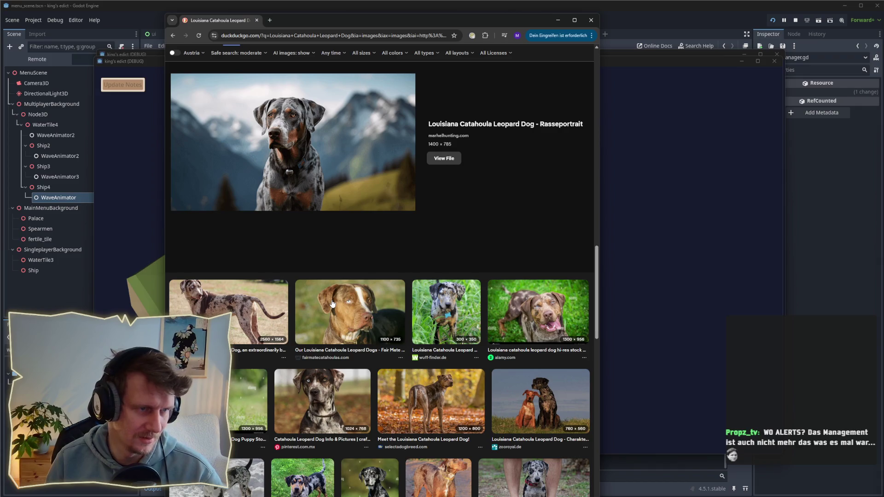
pyautogui.scroll(-3, 333, 304)
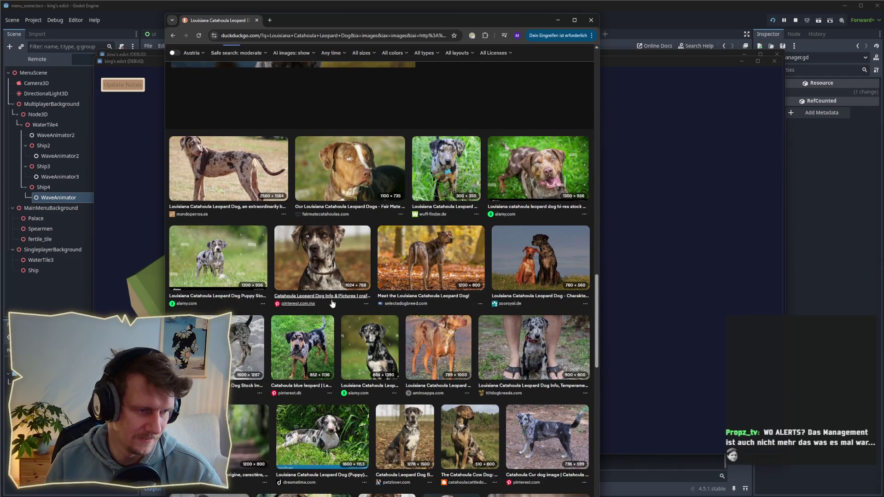
pyautogui.scroll(-2, 332, 304)
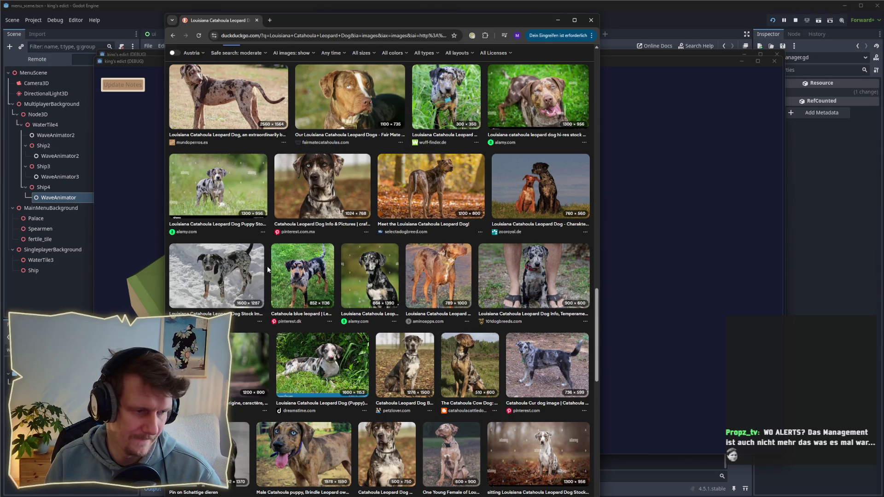
pyautogui.scroll(1, 267, 266)
pyautogui.scroll(-8, 267, 266)
pyautogui.scroll(-4, 267, 266)
pyautogui.scroll(12, 267, 266)
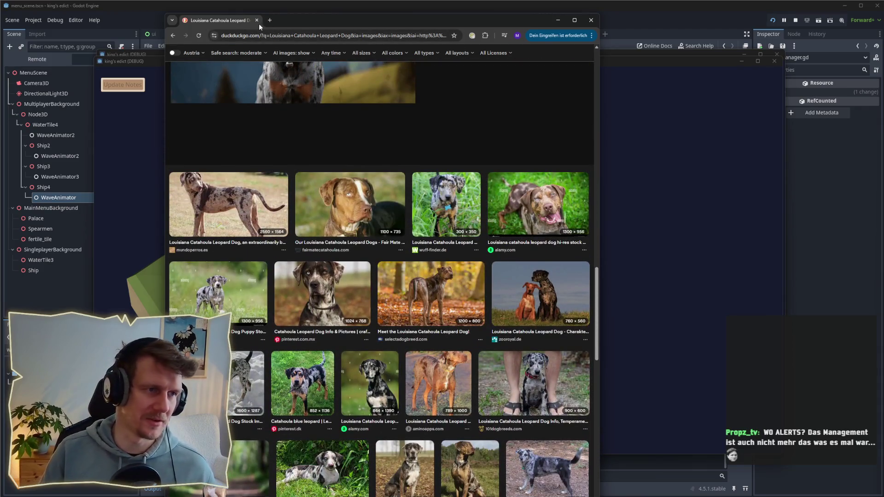
pyautogui.click(269, 135)
pyautogui.click(257, 20)
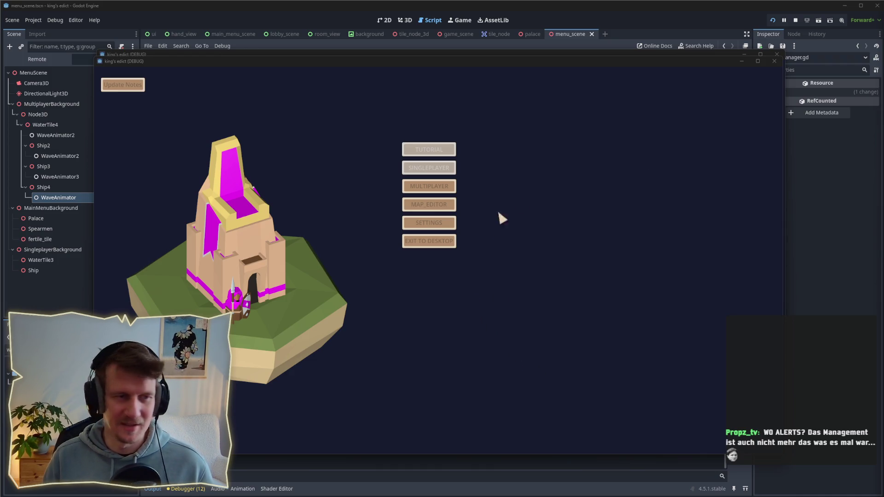
pyautogui.click(492, 275)
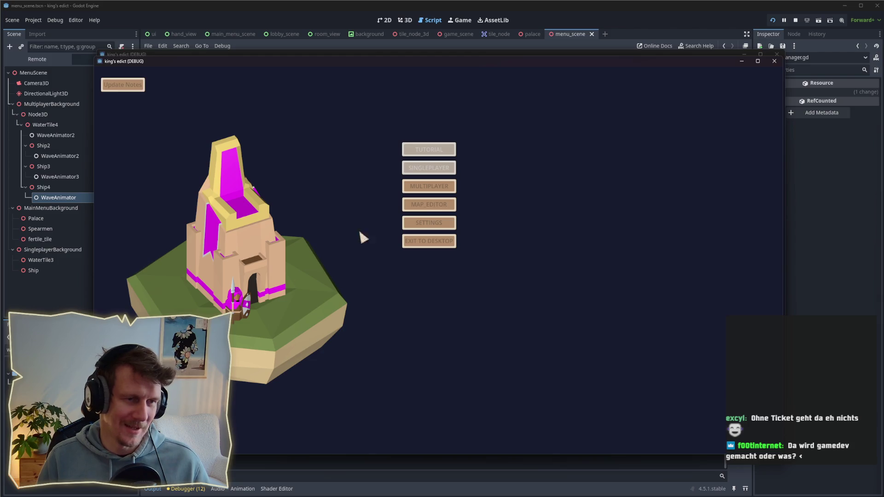
pyautogui.click(416, 187)
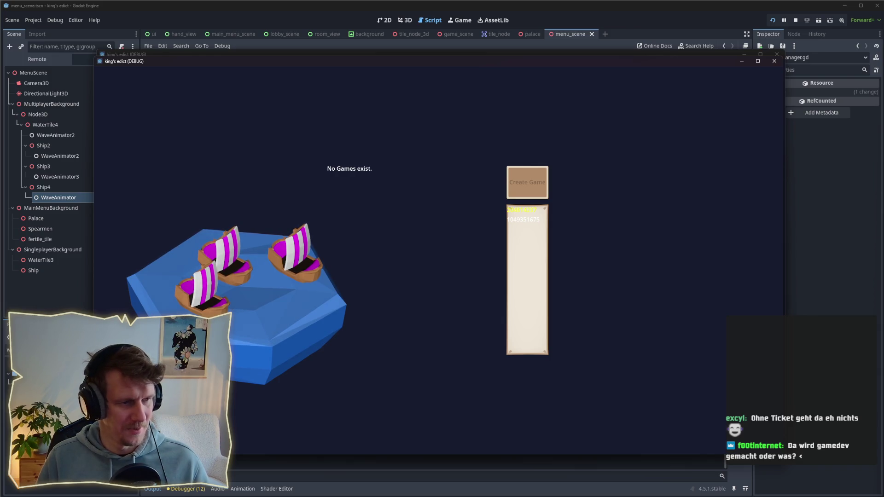
pyautogui.press('Escape')
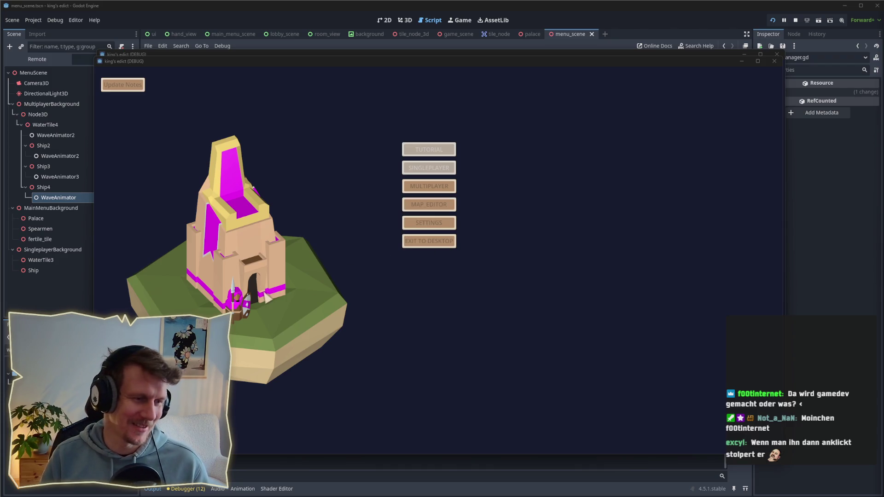
# Step: Stop the game and inspect the Ship4 and WaterTile4 nodes
pyautogui.click(796, 21)
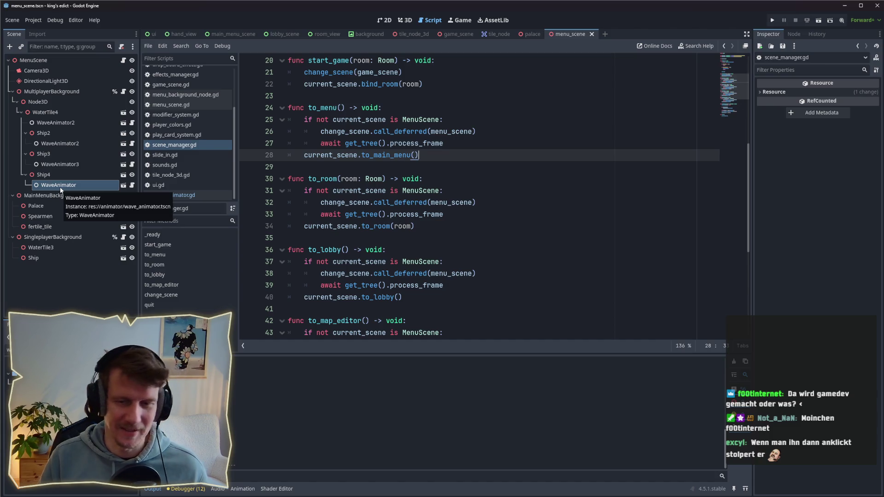
pyautogui.click(58, 174)
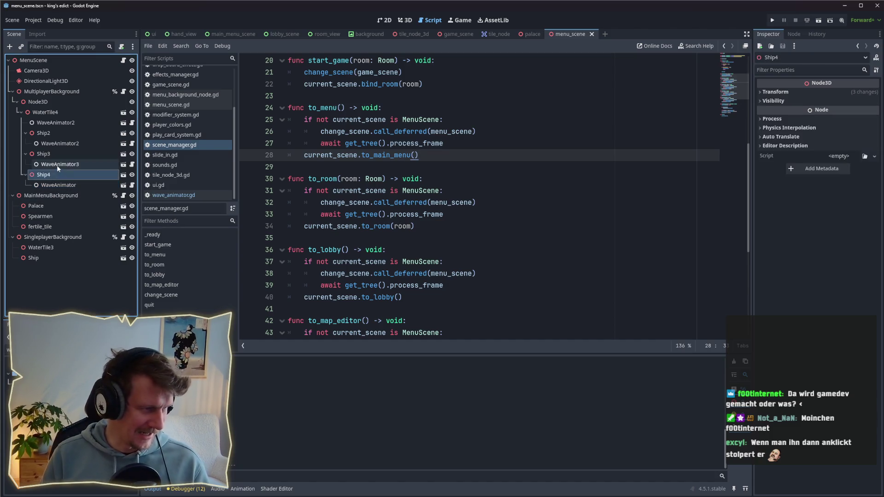
pyautogui.click(53, 143)
pyautogui.click(53, 124)
pyautogui.click(54, 114)
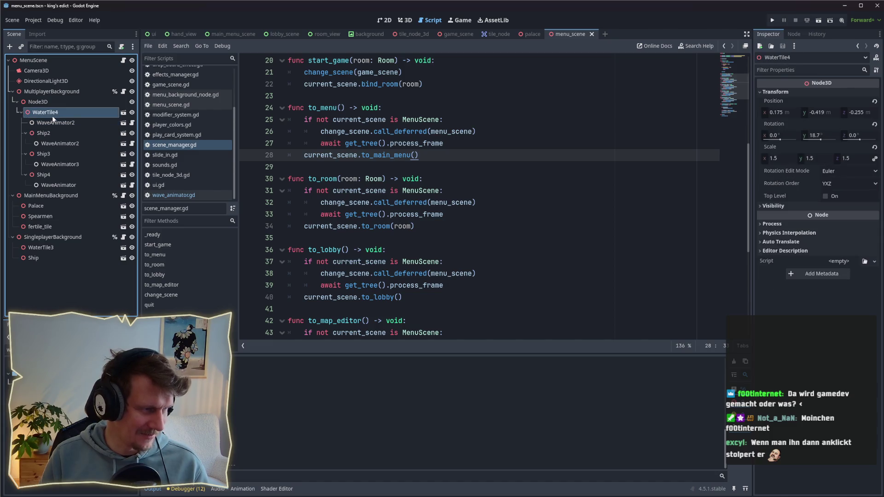
# Step: Frame the Spearmen unit in the 3D view and orbit to a lower side view
pyautogui.click(44, 216)
pyautogui.click(405, 20)
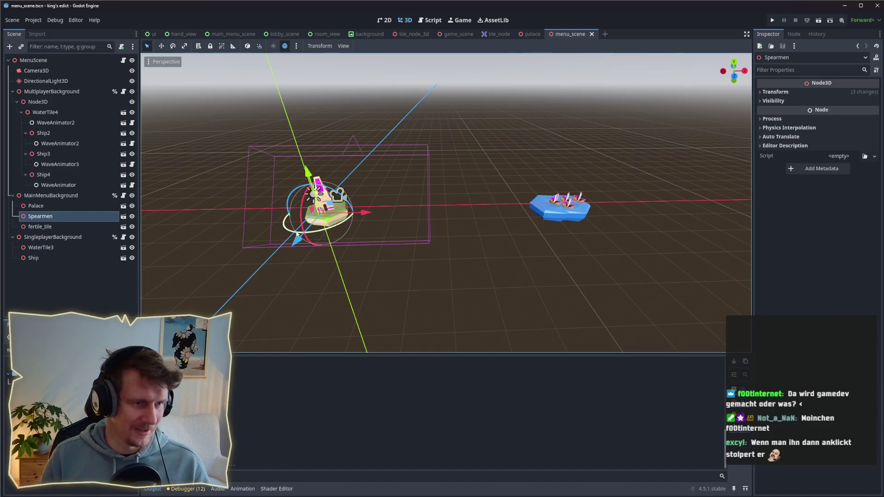
pyautogui.press('f')
pyautogui.scroll(5, 413, 145)
pyautogui.scroll(-3, 399, 152)
pyautogui.moveTo(399, 152); pyautogui.dragTo(449, 171)
pyautogui.scroll(2, 448, 171)
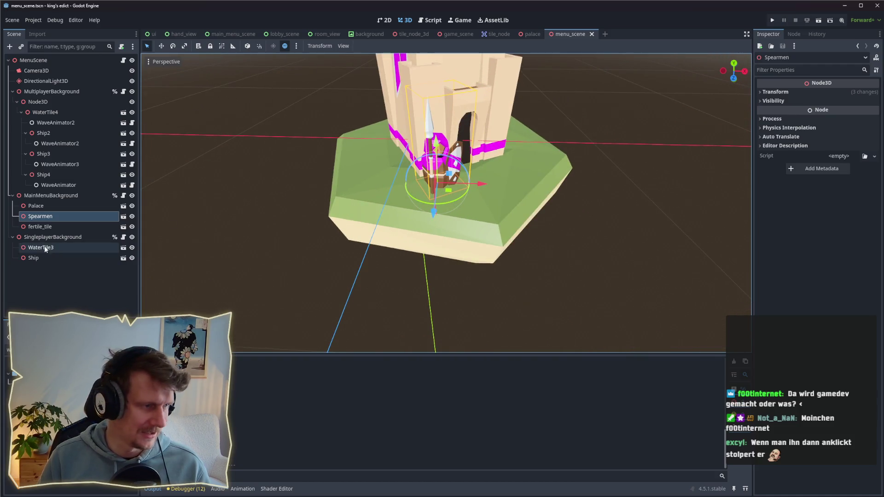
pyautogui.rightClick(48, 220)
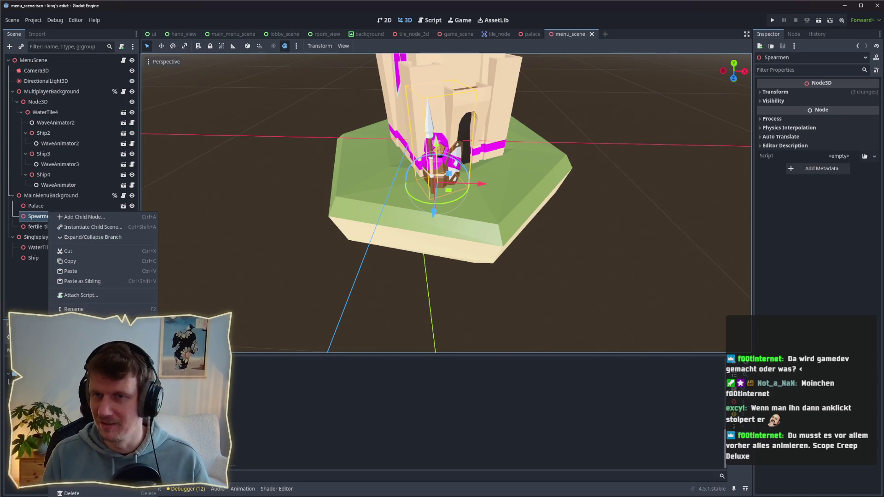
pyautogui.press('Escape')
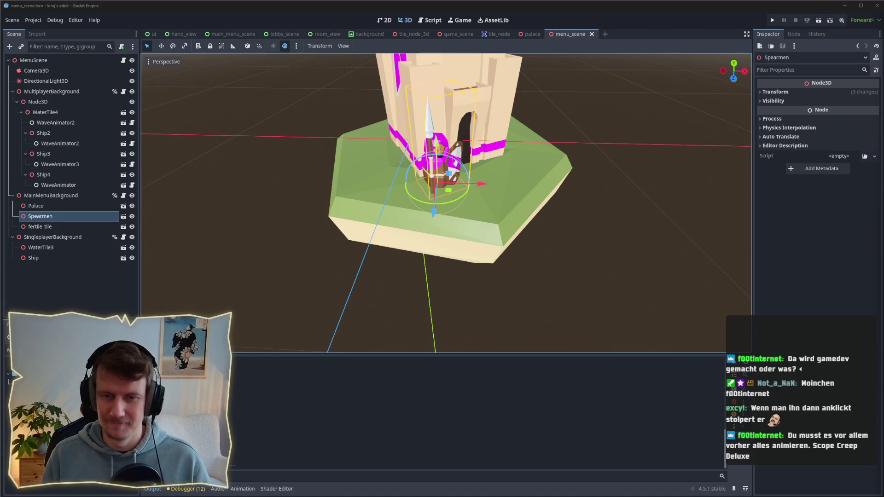
# Step: Add an AnimationPlayer child under Spearmen by searching 'Ani'
pyautogui.rightClick(53, 214)
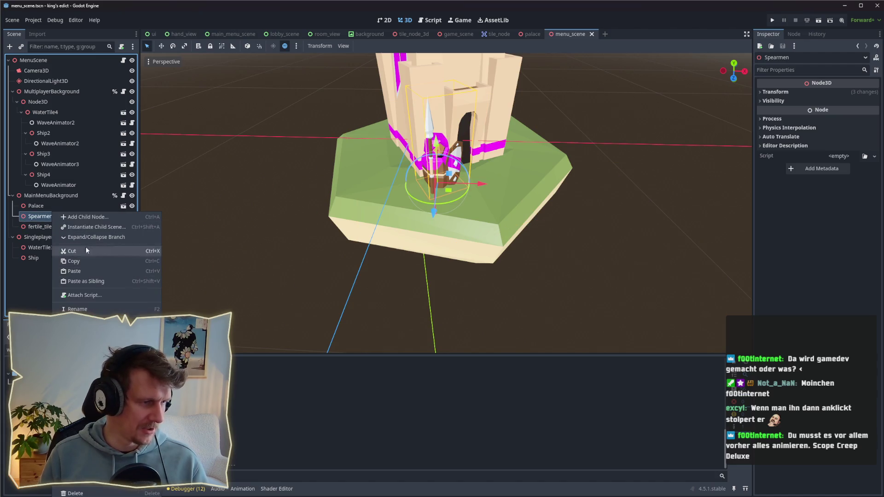
pyautogui.click(85, 217)
pyautogui.write('Ani')
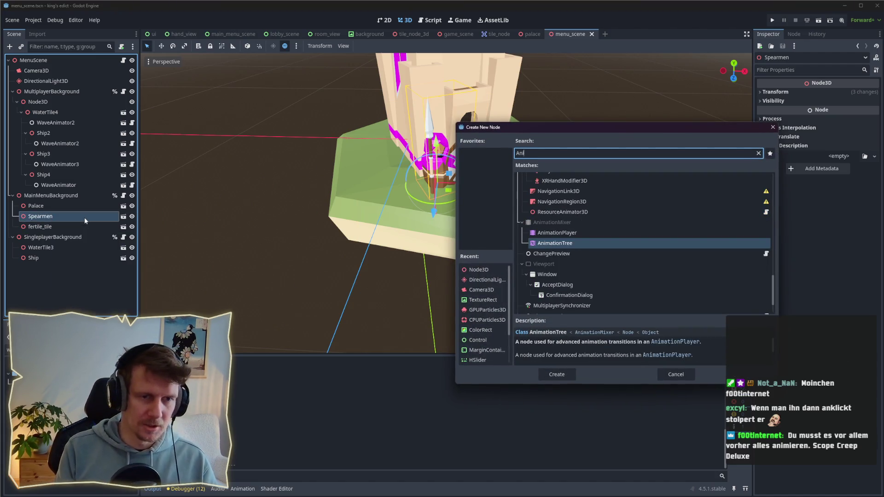
pyautogui.press('Up')
pyautogui.press('Return')
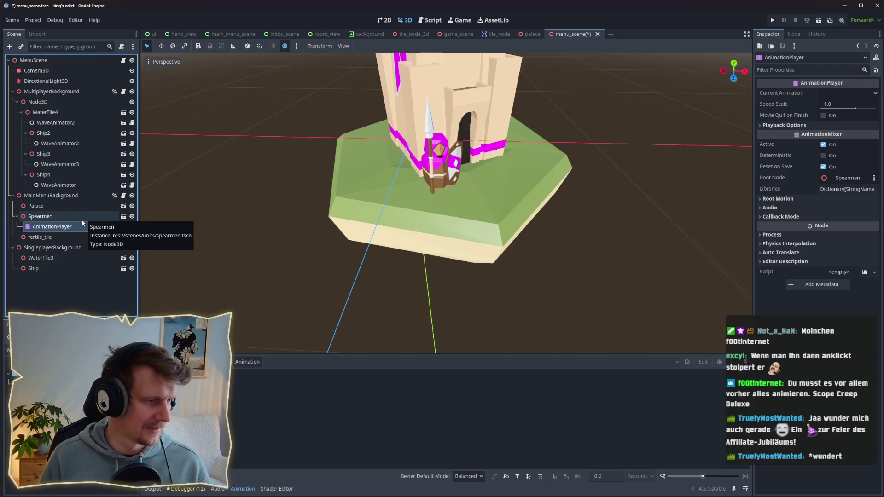
pyautogui.click(55, 220)
pyautogui.click(56, 224)
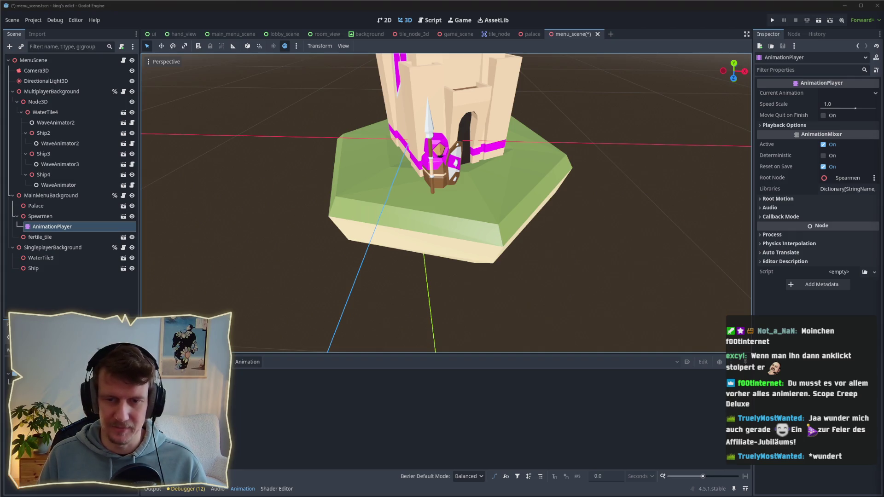
pyautogui.click(64, 216)
pyautogui.click(65, 226)
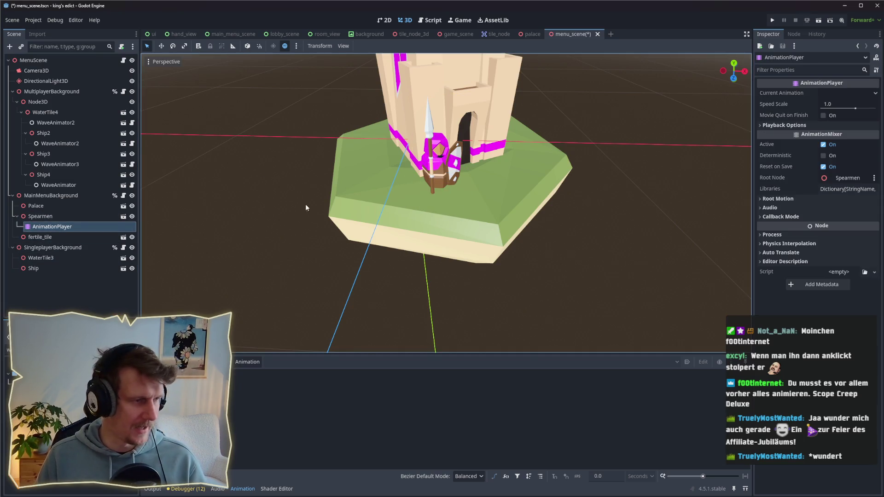
pyautogui.moveTo(450, 203); pyautogui.dragTo(454, 213)
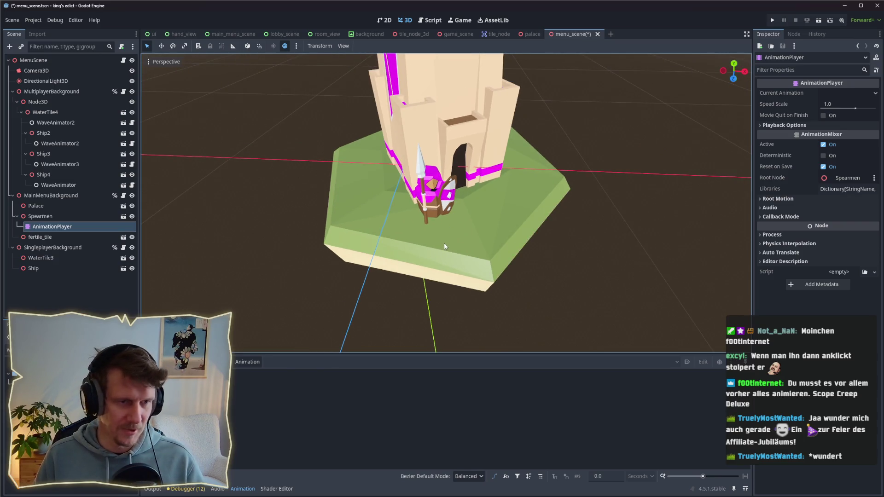
pyautogui.moveTo(443, 242); pyautogui.dragTo(443, 238)
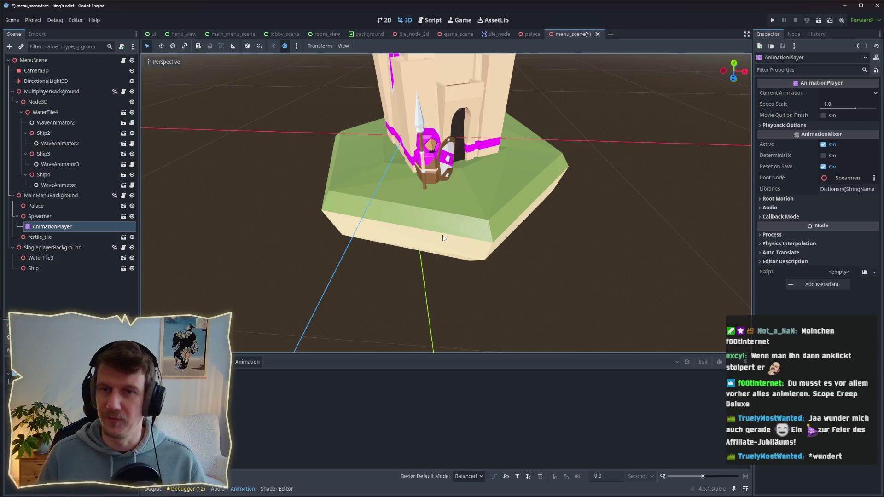
pyautogui.click(40, 237)
pyautogui.click(52, 226)
pyautogui.press('Up')
pyautogui.click(52, 226)
pyautogui.scroll(-2, 437, 186)
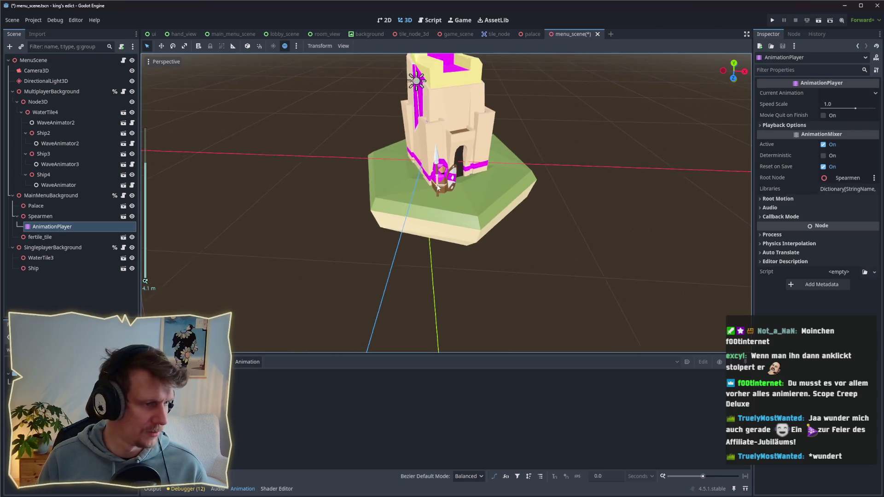
pyautogui.scroll(6, 443, 206)
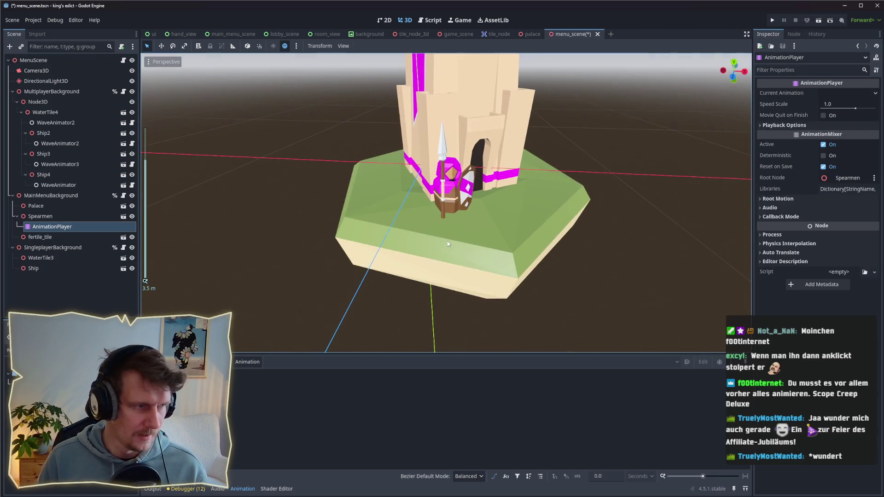
pyautogui.click(62, 216)
pyautogui.click(60, 226)
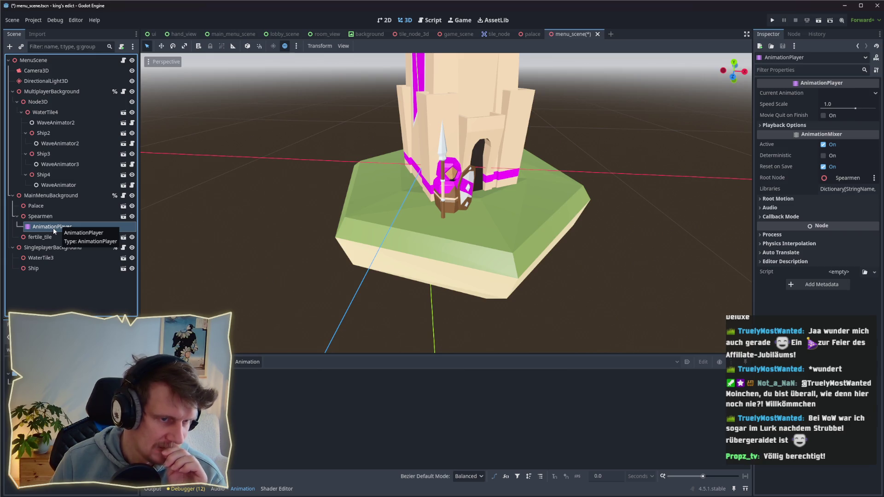
pyautogui.click(49, 220)
pyautogui.click(50, 226)
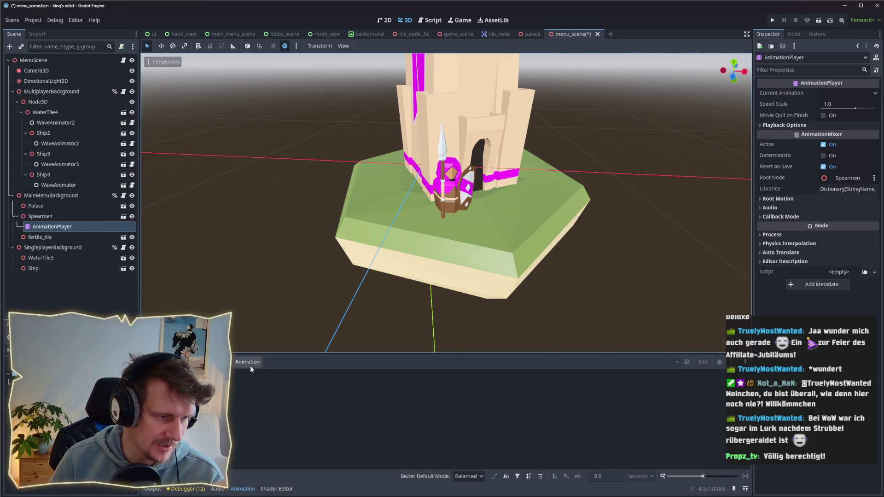
pyautogui.click(250, 366)
pyautogui.click(256, 372)
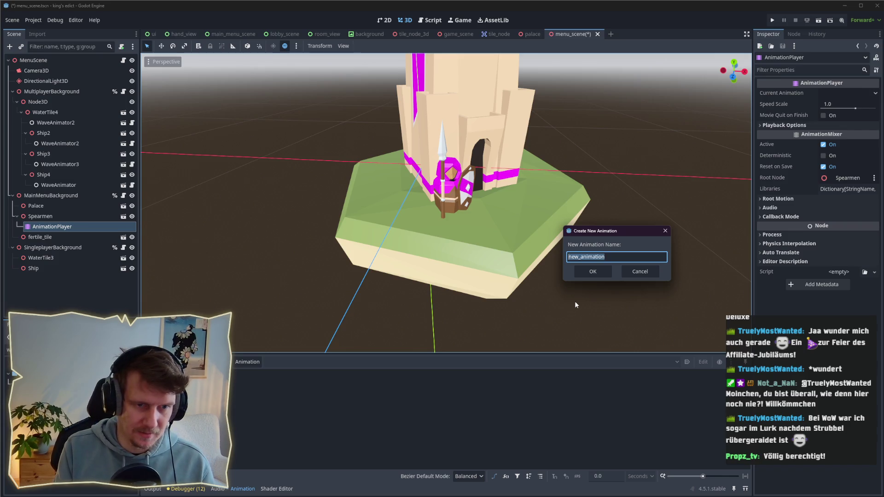
pyautogui.write('hoppeln')
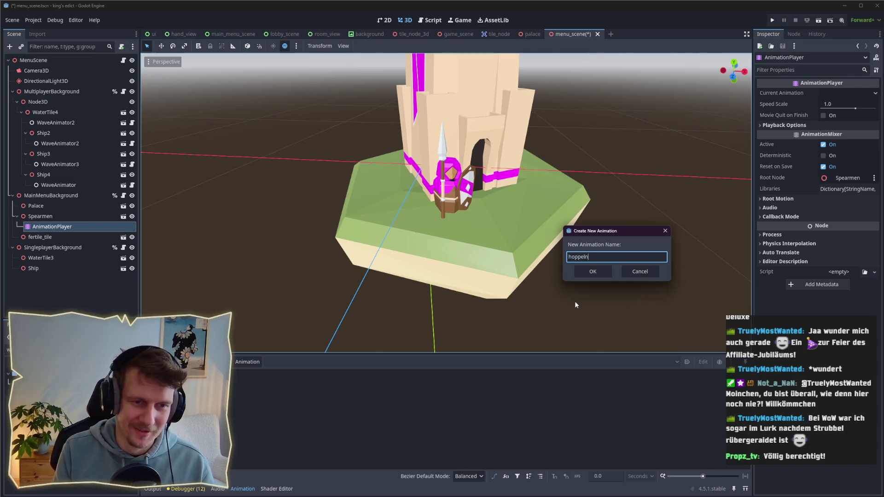
pyautogui.press('Return')
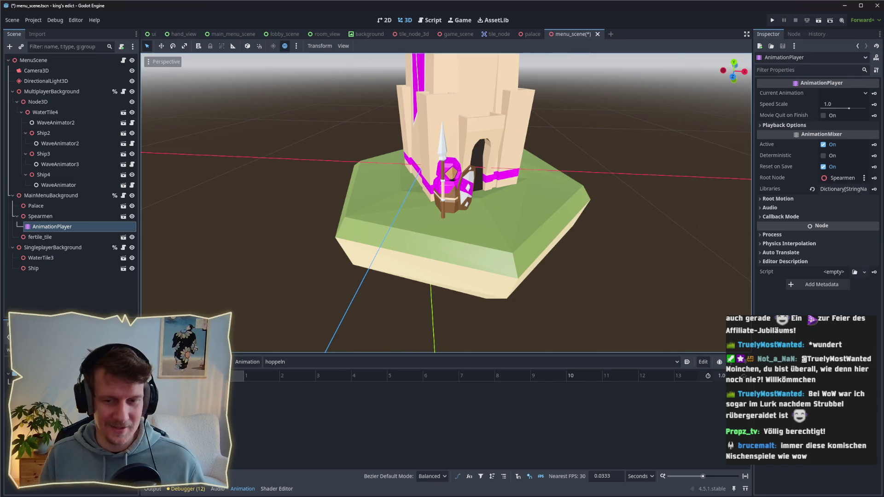
pyautogui.click(40, 217)
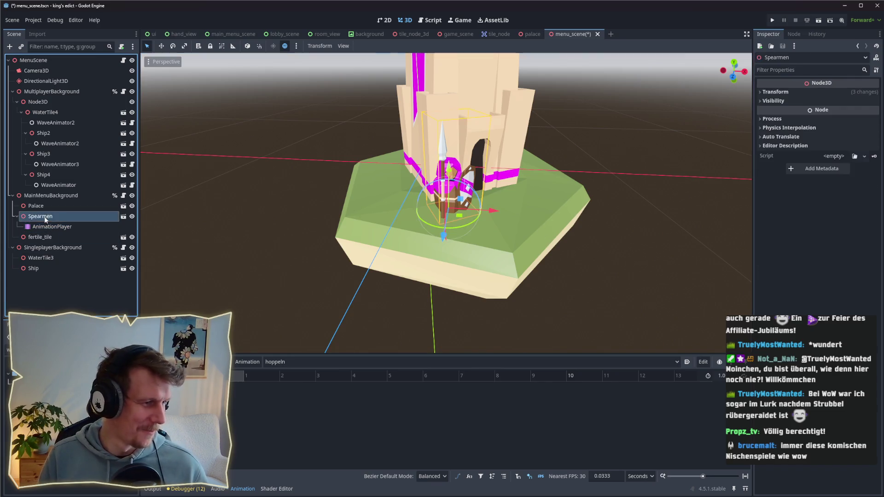
# Step: Key the Spearmen Position from the Inspector and create its track in hoppeln
pyautogui.click(71, 227)
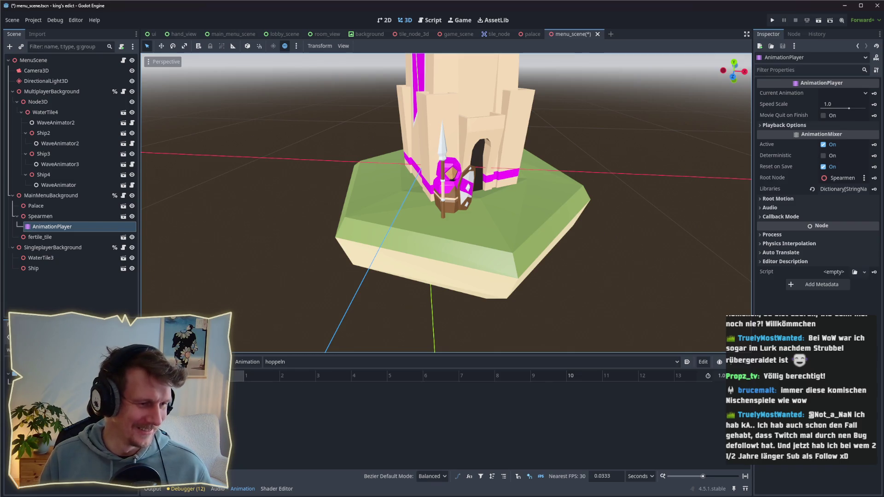
pyautogui.click(52, 217)
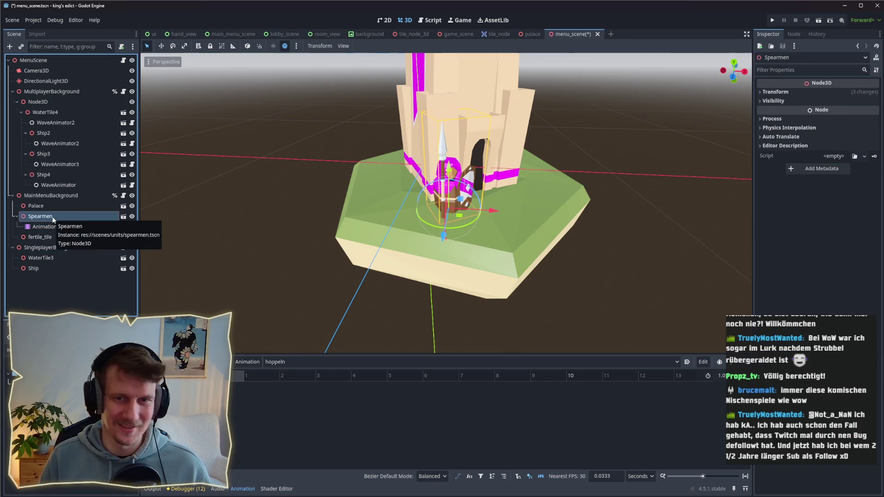
pyautogui.click(823, 93)
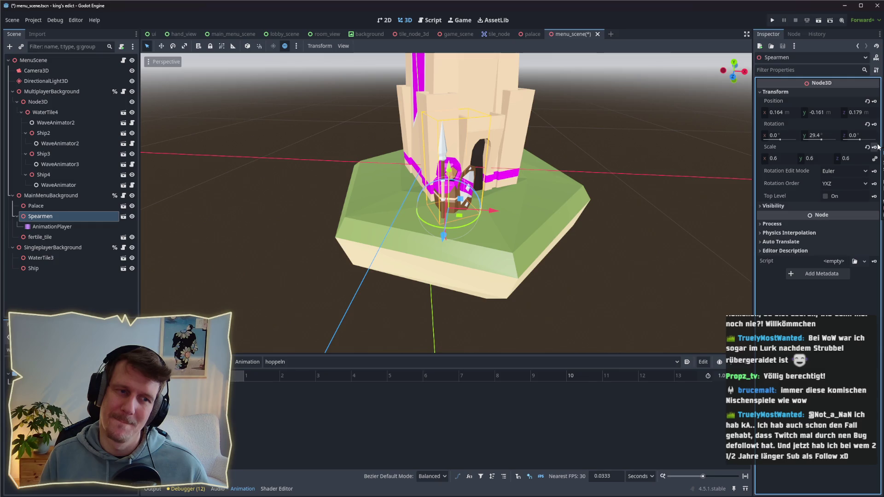
pyautogui.click(874, 100)
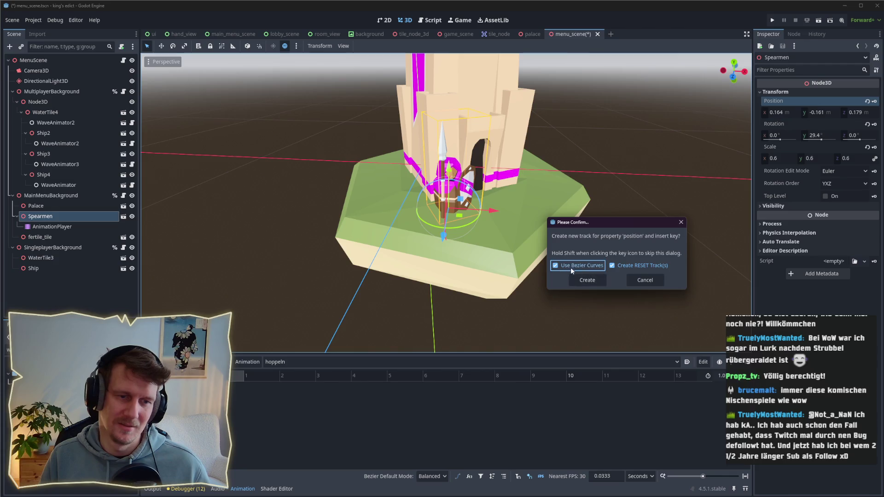
pyautogui.click(580, 280)
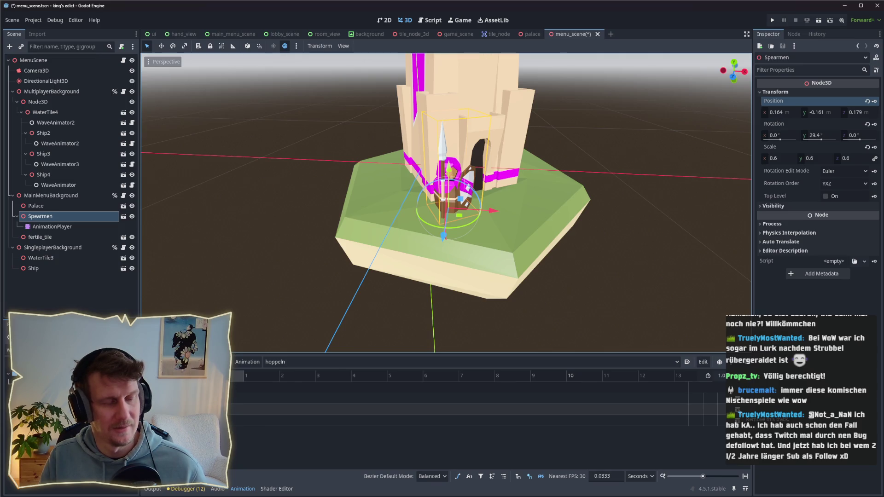
pyautogui.click(461, 399)
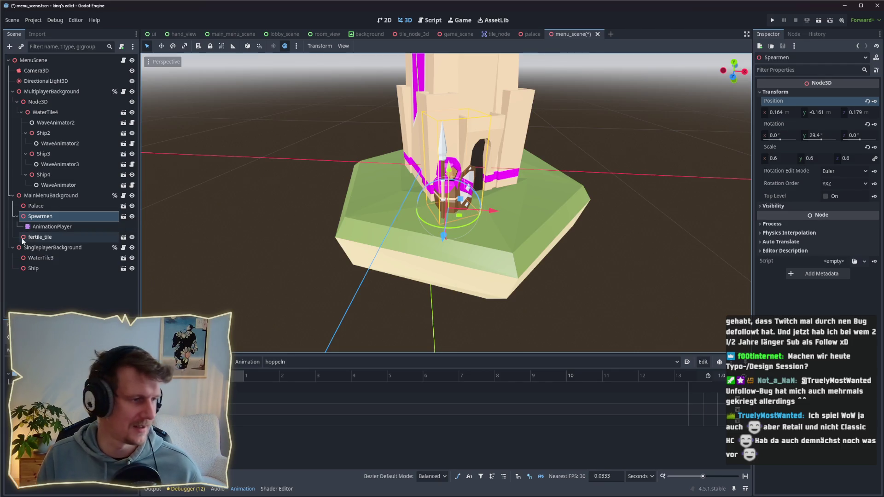
# Step: Switch between AnimationPlayer and Spearmen, then orbit and zoom in on the spearman model
pyautogui.click(38, 227)
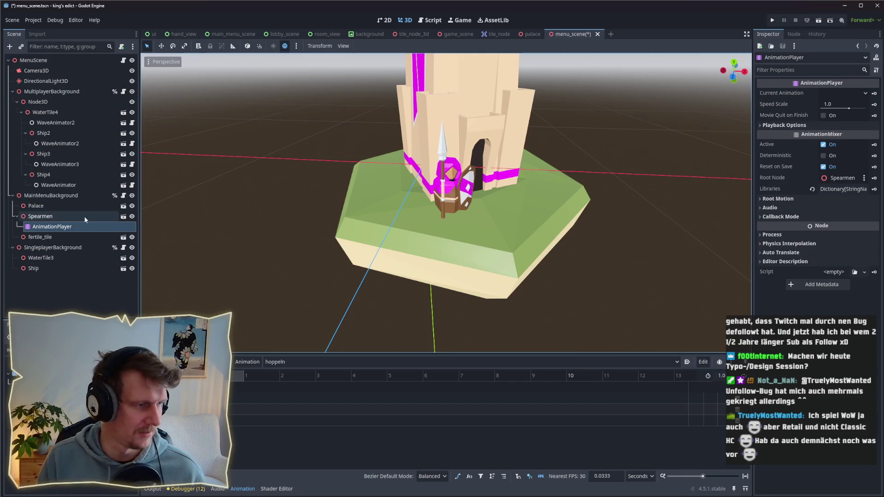
pyautogui.click(61, 216)
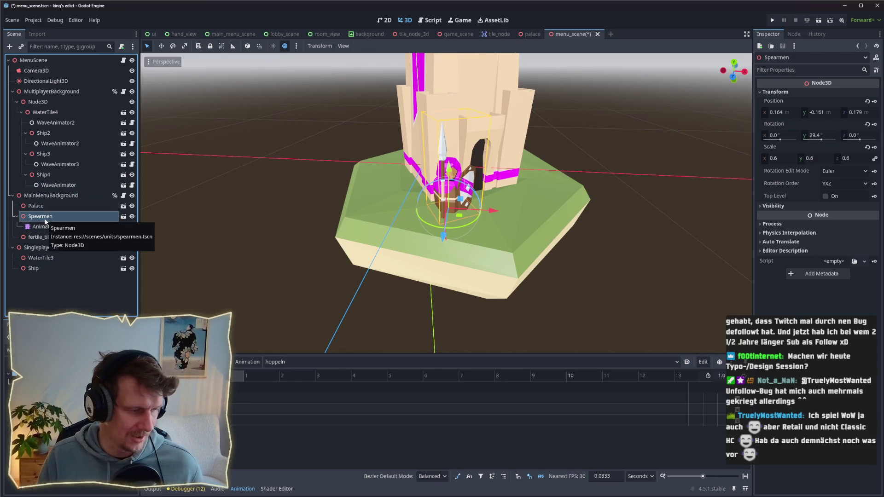
pyautogui.click(52, 226)
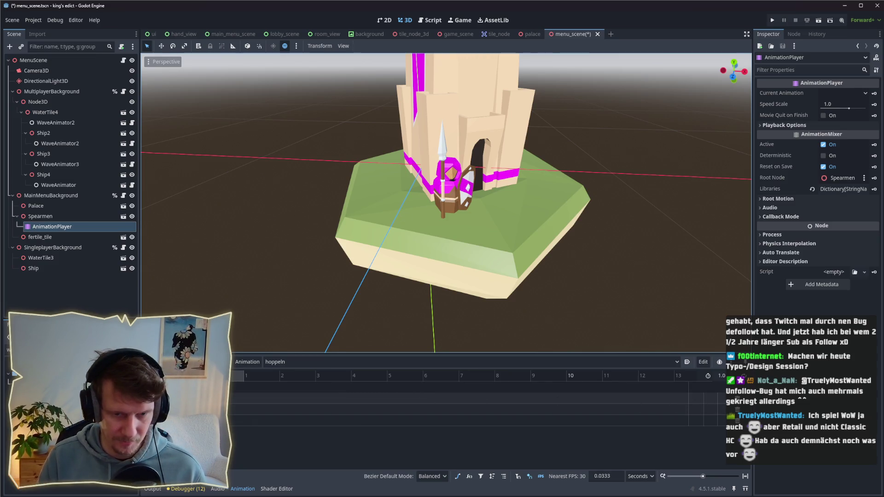
pyautogui.click(446, 202)
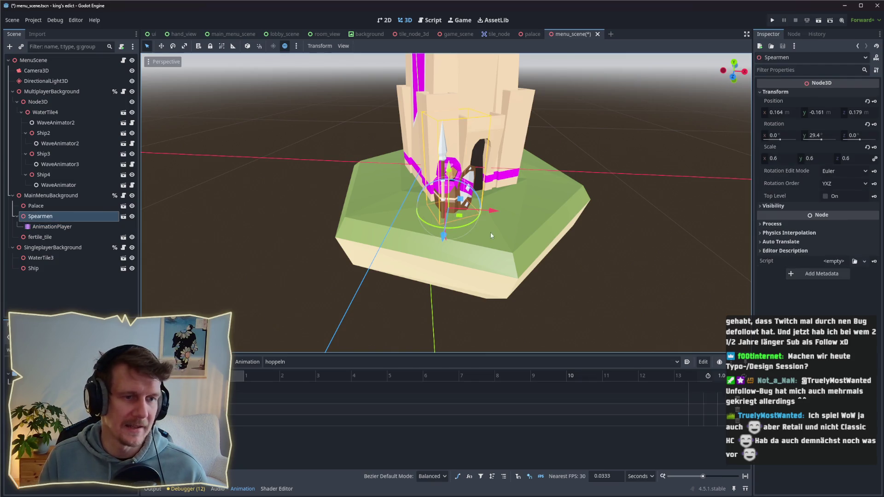
pyautogui.moveTo(493, 231); pyautogui.dragTo(471, 238)
pyautogui.scroll(5, 461, 238)
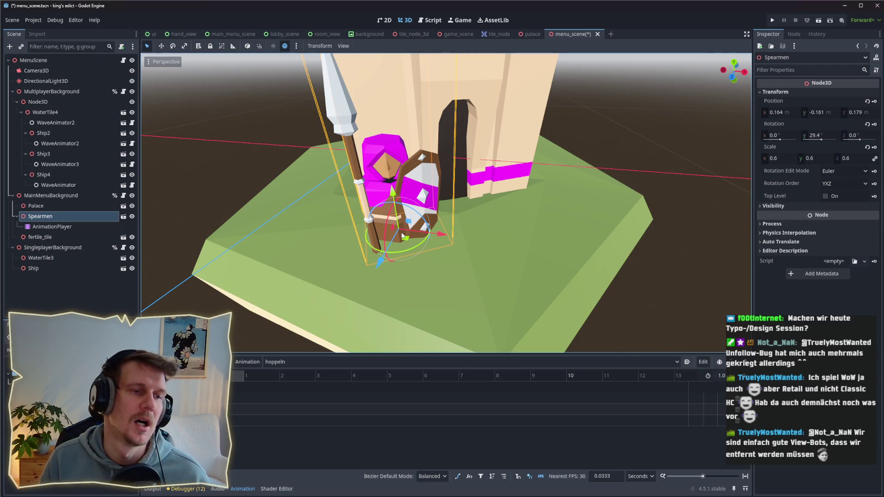
pyautogui.rightClick(61, 215)
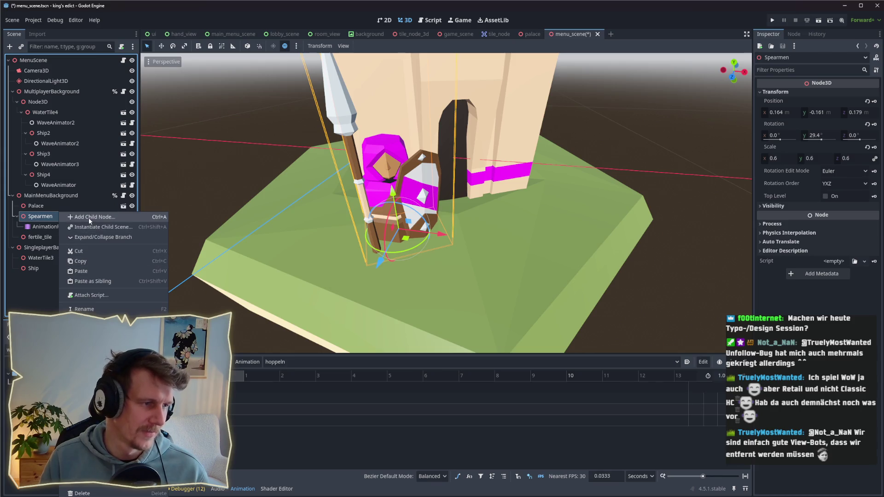
# Step: Add a Node3D child under Spearmen
pyautogui.click(88, 218)
pyautogui.write('Node')
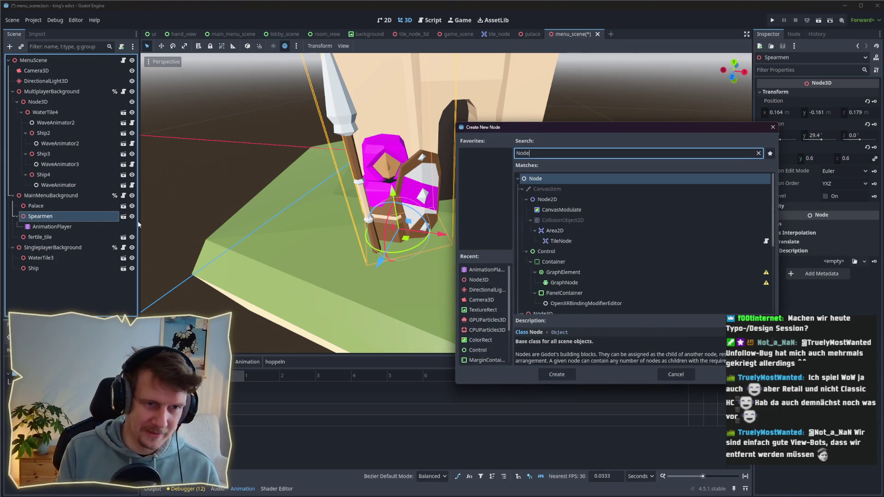
pyautogui.write('3D')
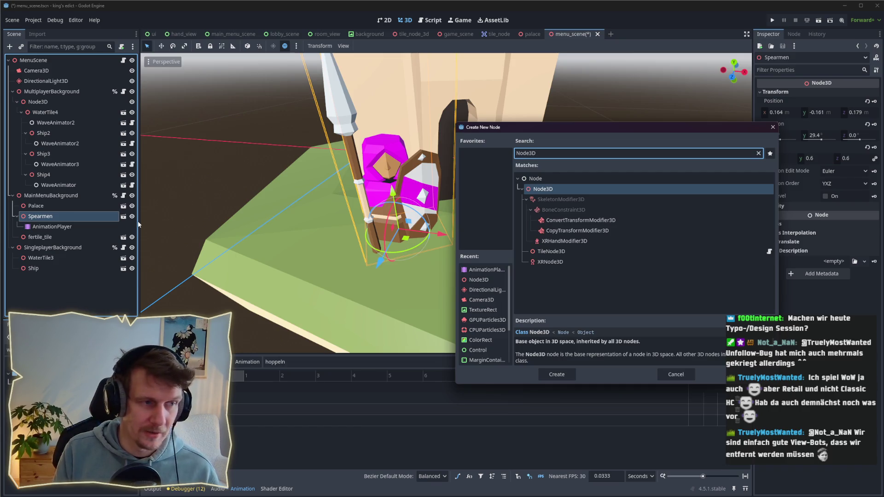
pyautogui.press('Return')
# Step: Move the AnimationPlayer into the Node3D and rearrange so Node3D parents Spearmen
pyautogui.click(62, 228)
pyautogui.moveTo(63, 229); pyautogui.dragTo(76, 236)
pyautogui.click(51, 226)
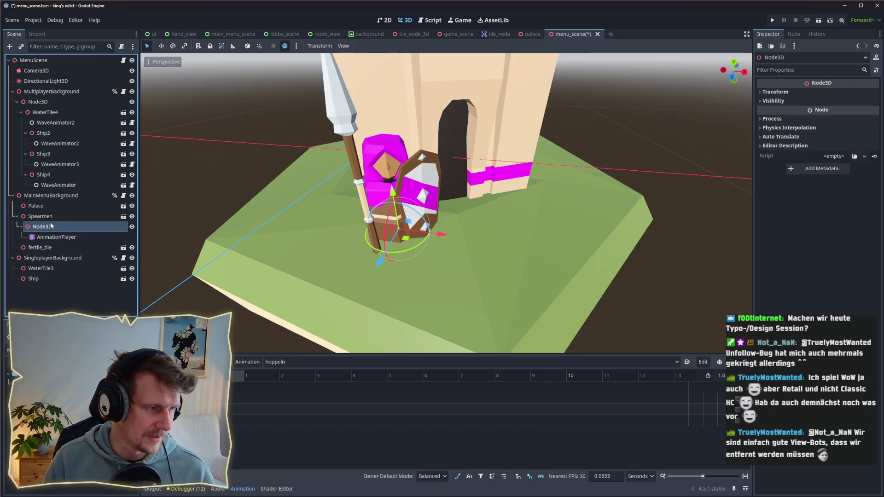
pyautogui.click(48, 216)
pyautogui.moveTo(42, 227); pyautogui.dragTo(41, 216)
pyautogui.click(44, 237)
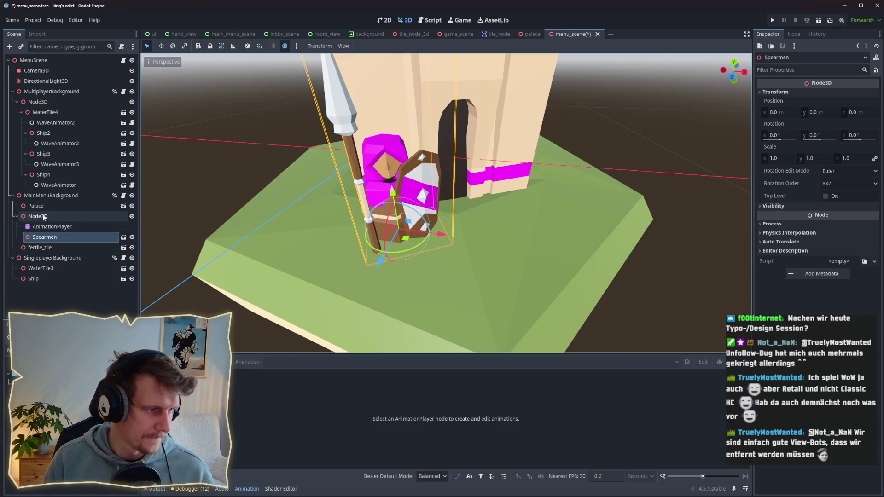
# Step: Frame the Node3D, try rotating it, and undo the rotation
pyautogui.click(37, 216)
pyautogui.press('f')
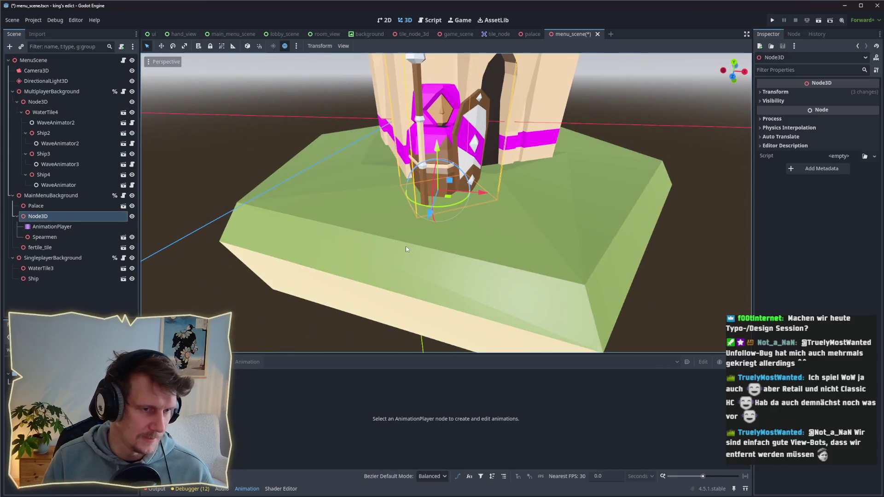
pyautogui.click(45, 237)
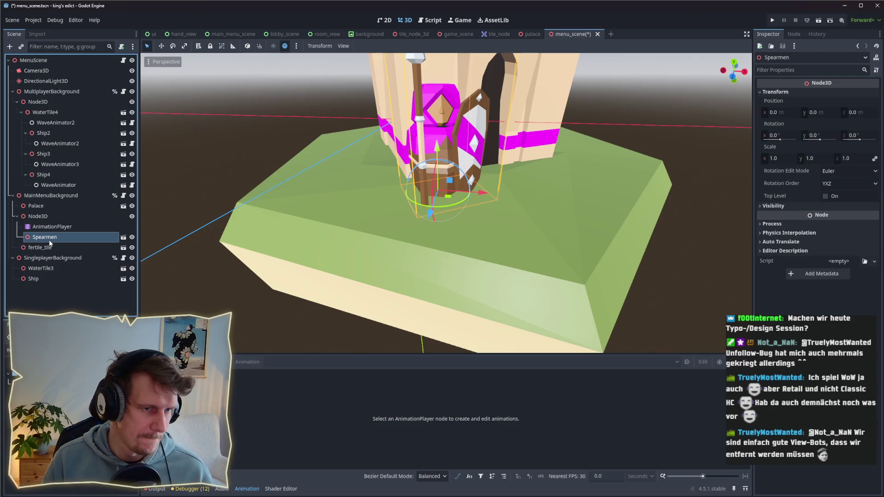
pyautogui.click(50, 230)
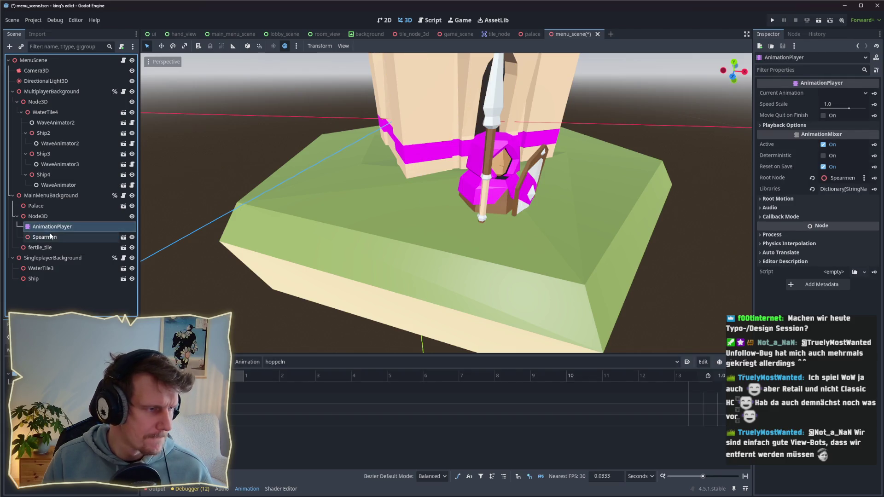
pyautogui.click(51, 238)
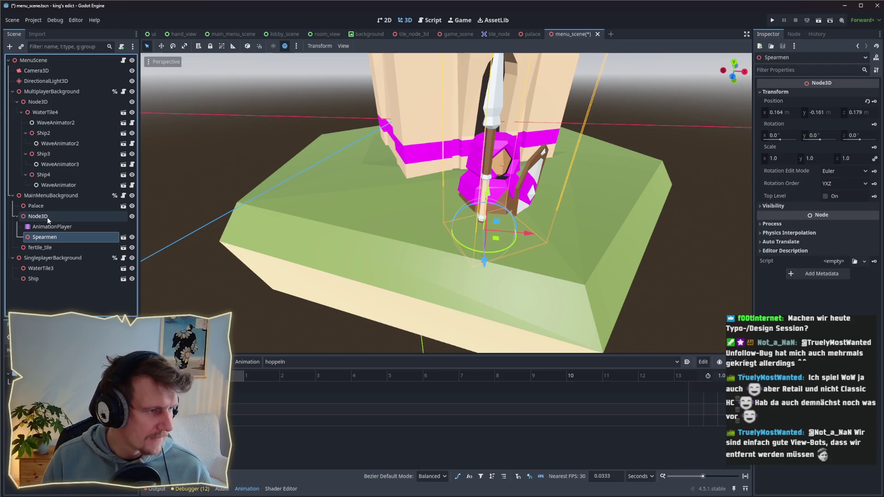
pyautogui.click(48, 220)
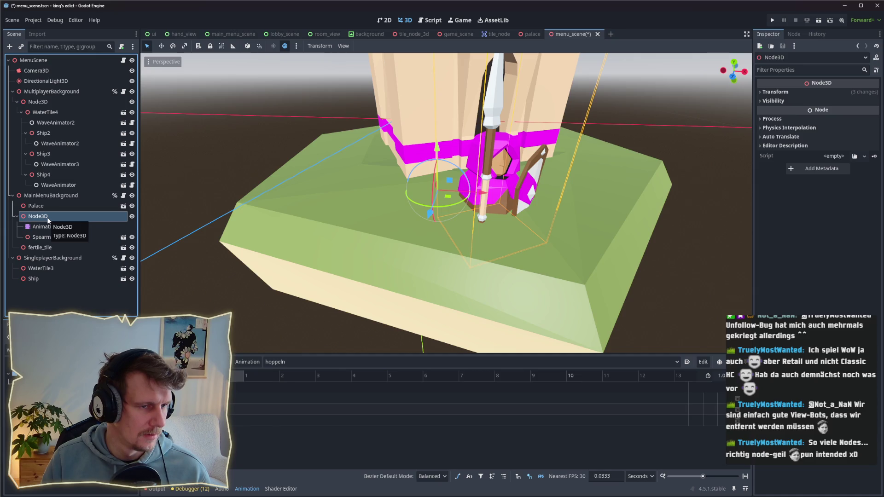
pyautogui.moveTo(450, 210); pyautogui.dragTo(466, 207)
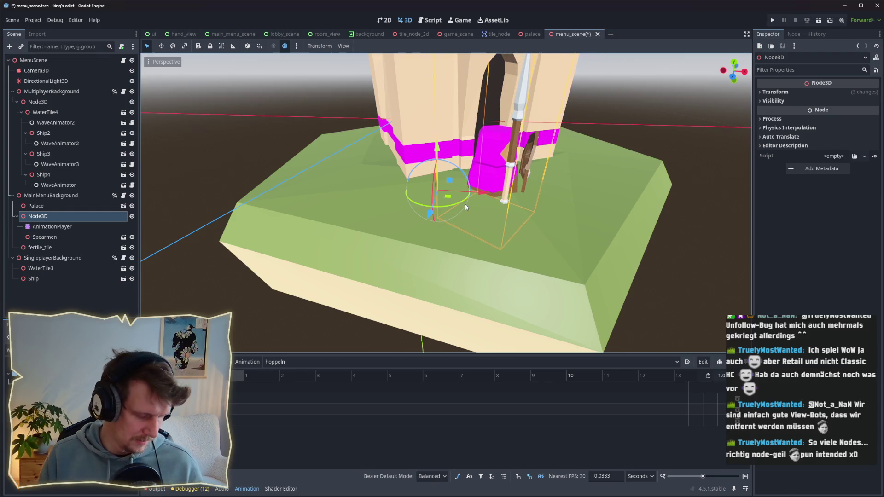
pyautogui.hotkey('ctrl', 'z')
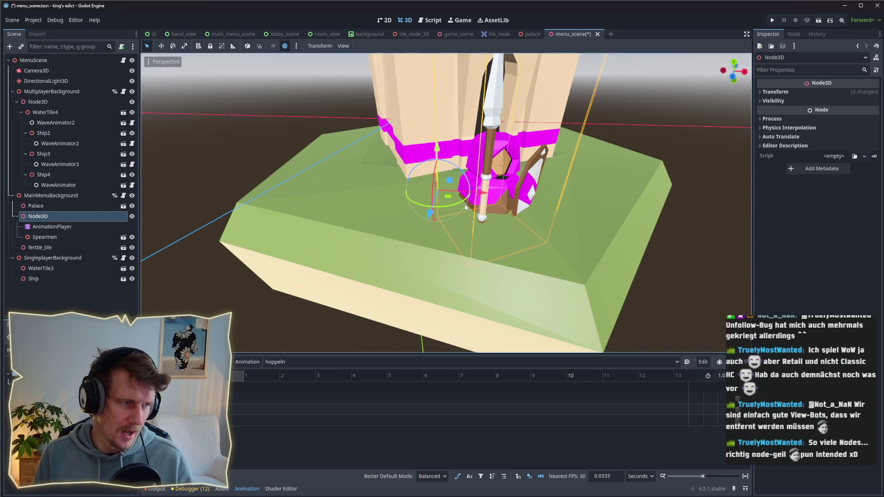
# Step: Move AnimationPlayer and Spearmen back out, delete the empty Node3D, and reselect AnimationPlayer
pyautogui.moveTo(55, 227)
pyautogui.mouseDown()
pyautogui.moveTo(48, 241)
pyautogui.moveTo(45, 216)
pyautogui.mouseUp()
pyautogui.moveTo(44, 216); pyautogui.dragTo(44, 214)
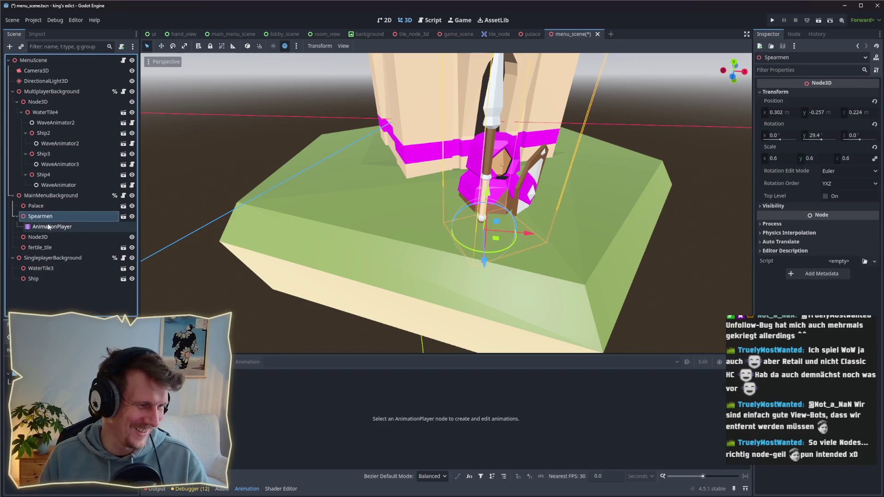
pyautogui.click(73, 236)
pyautogui.press('Delete')
pyautogui.press('Return')
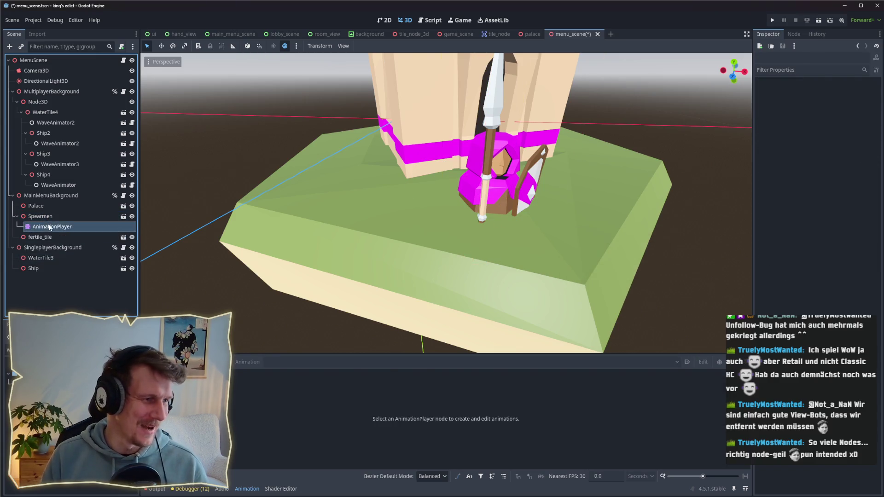
pyautogui.click(55, 226)
pyautogui.click(49, 218)
pyautogui.click(52, 227)
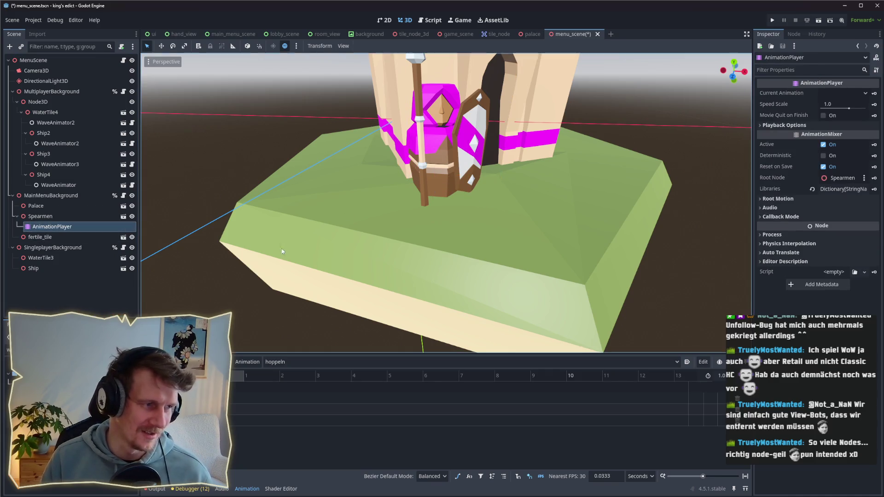
pyautogui.scroll(-3, 479, 226)
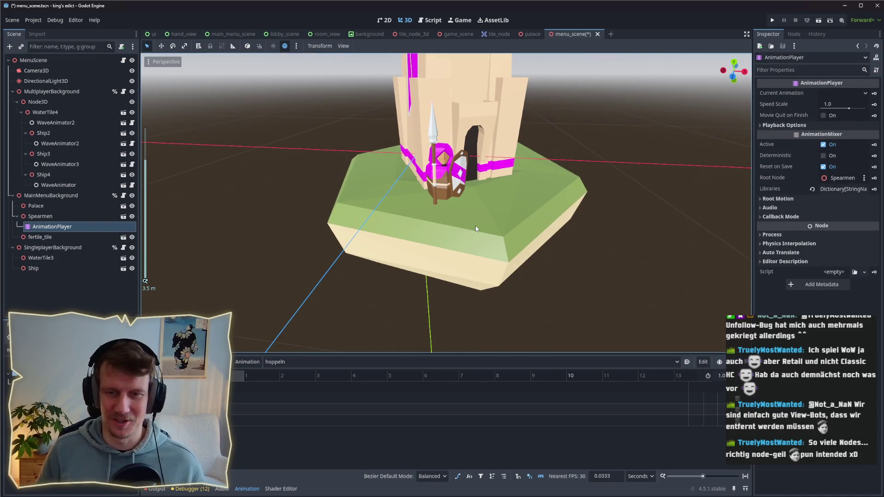
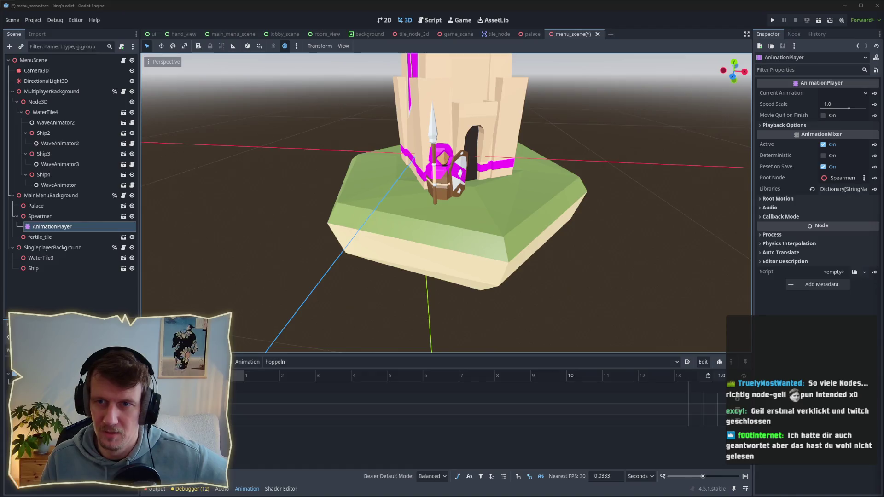
# Step: Select the Spearmen's AnimationPlayer to edit its hoppeln animation
pyautogui.scroll(-3, 510, 255)
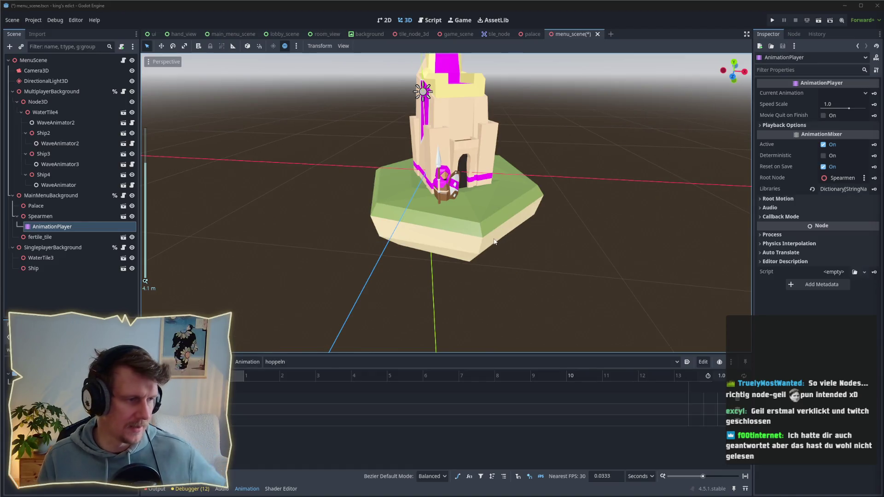
pyautogui.moveTo(493, 254); pyautogui.dragTo(507, 230)
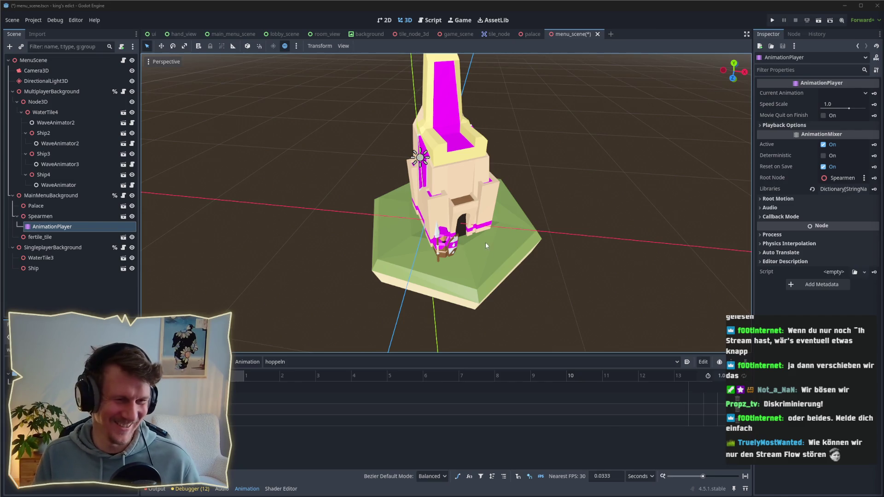
pyautogui.scroll(-2, 496, 259)
pyautogui.scroll(4, 495, 270)
pyautogui.scroll(-3, 495, 271)
pyautogui.scroll(2, 496, 271)
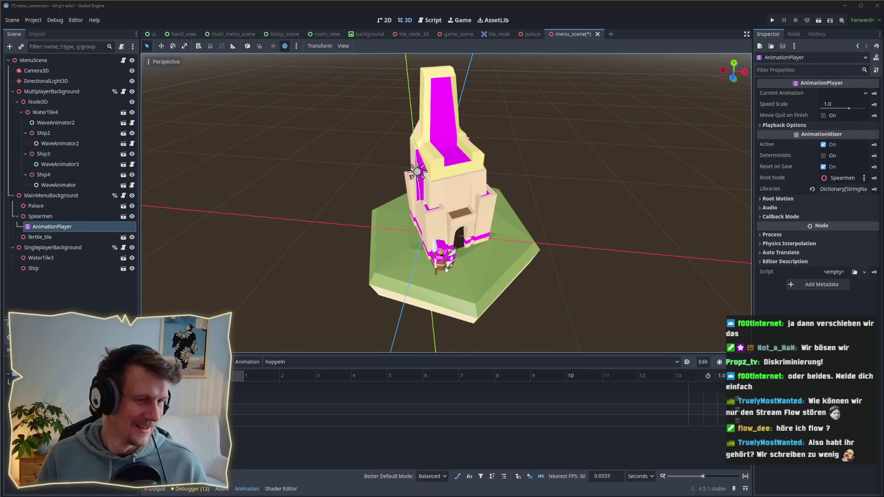
pyautogui.scroll(4, 418, 302)
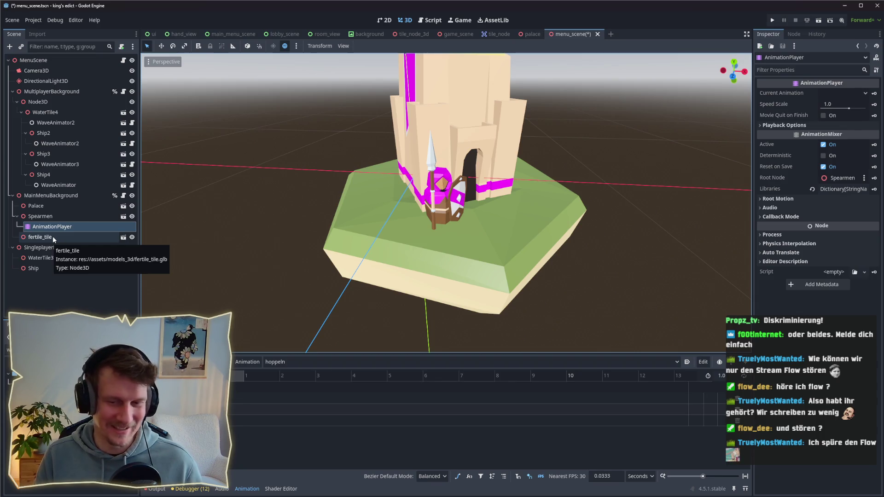
pyautogui.click(54, 235)
pyautogui.click(50, 218)
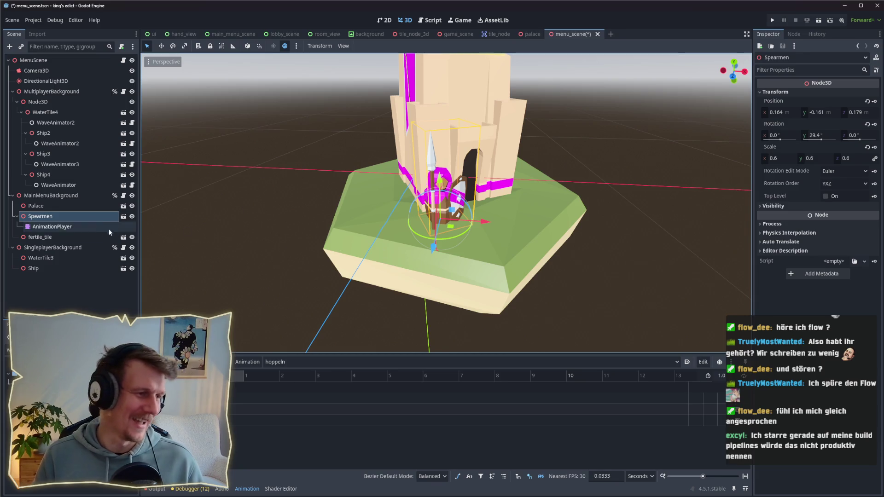
pyautogui.click(79, 226)
# Step: Insert a second key at about 0.97 s on the hoppeln track and open the Bezier curve editor
pyautogui.scroll(5, 402, 266)
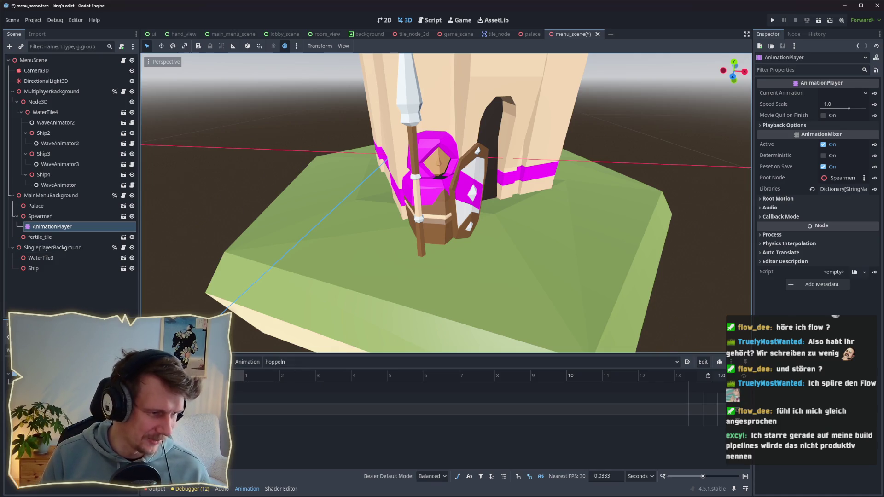
pyautogui.click(239, 410)
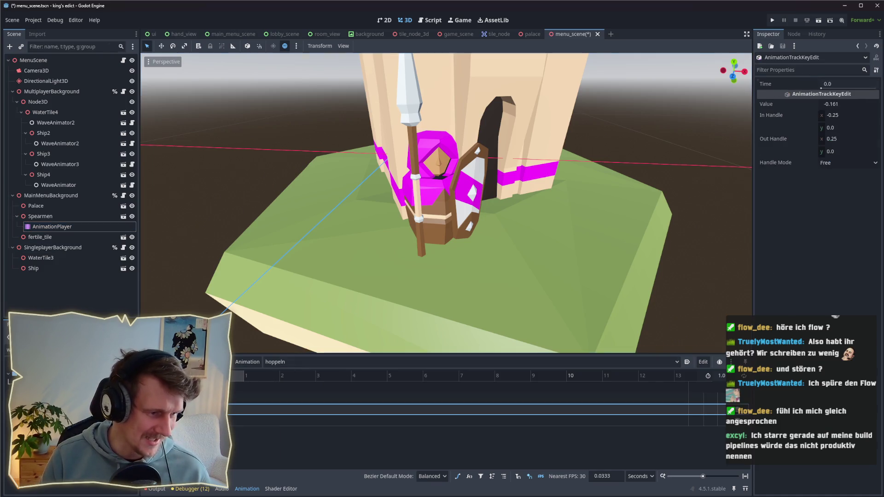
pyautogui.rightClick(241, 410)
pyautogui.click(254, 416)
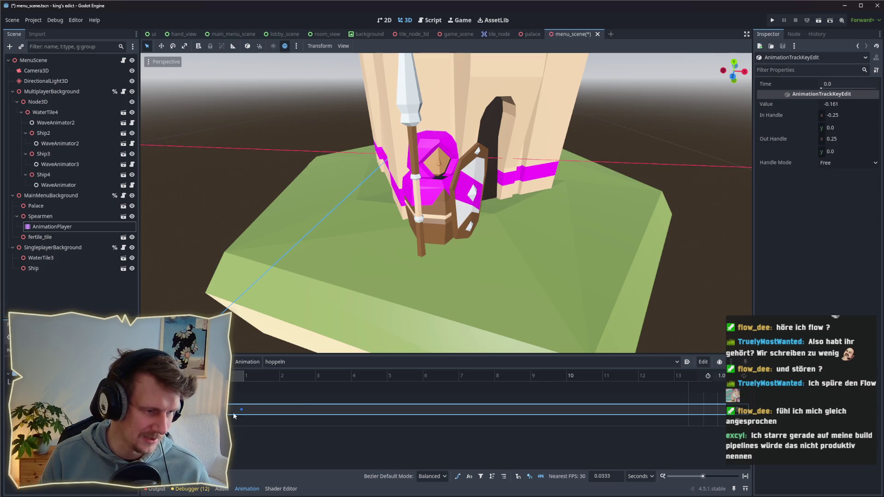
pyautogui.click(244, 410)
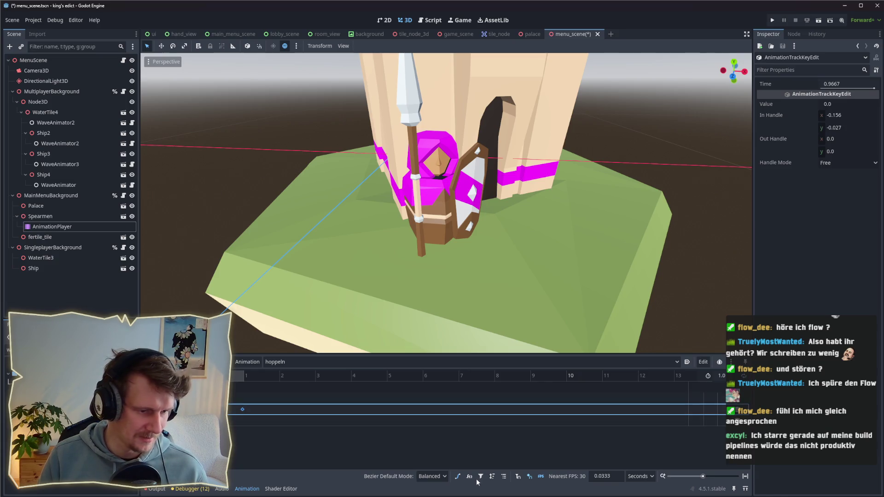
pyautogui.click(457, 476)
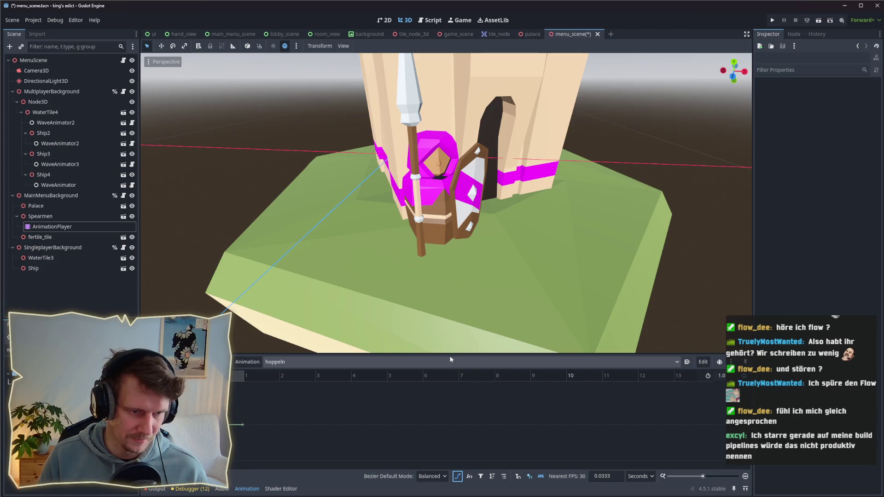
# Step: Enlarge the animation panel, insert a key on the curve, and show the position:y curve
pyautogui.moveTo(450, 354); pyautogui.dragTo(450, 260)
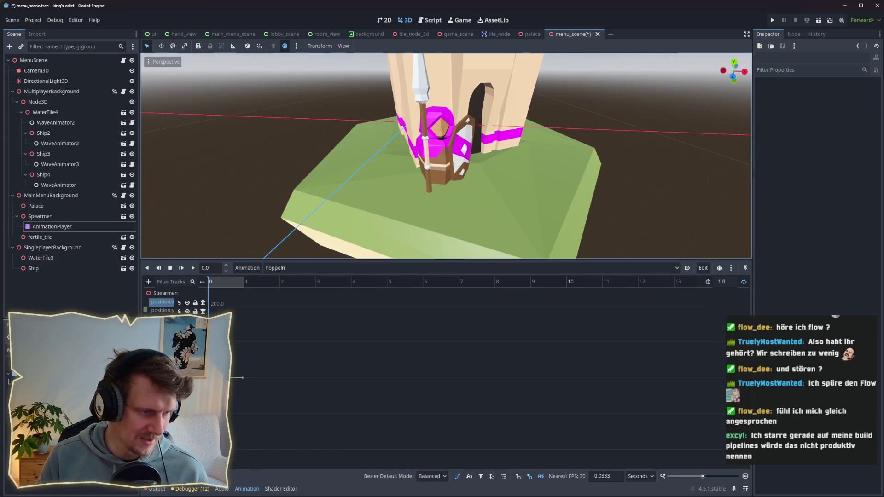
pyautogui.click(242, 377)
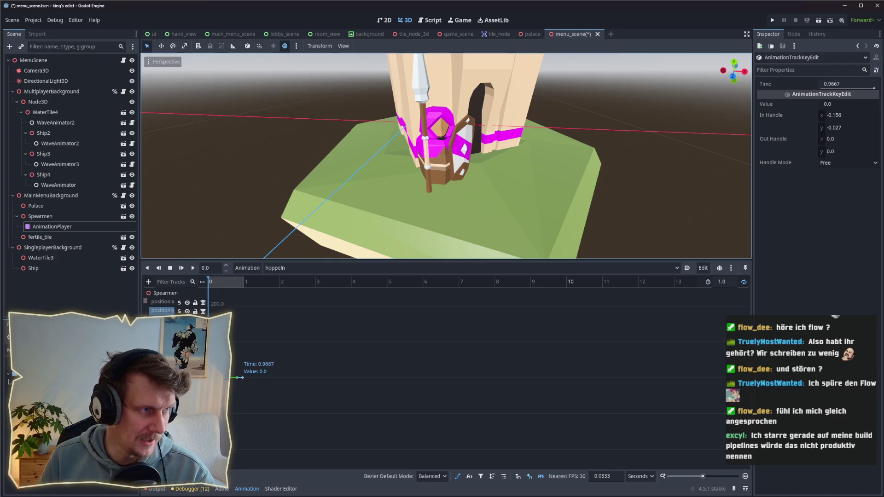
pyautogui.click(234, 378)
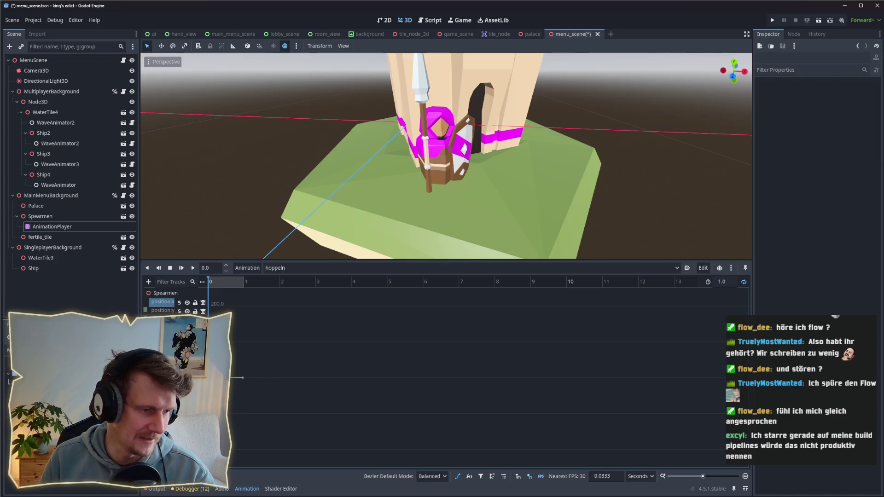
pyautogui.click(233, 384)
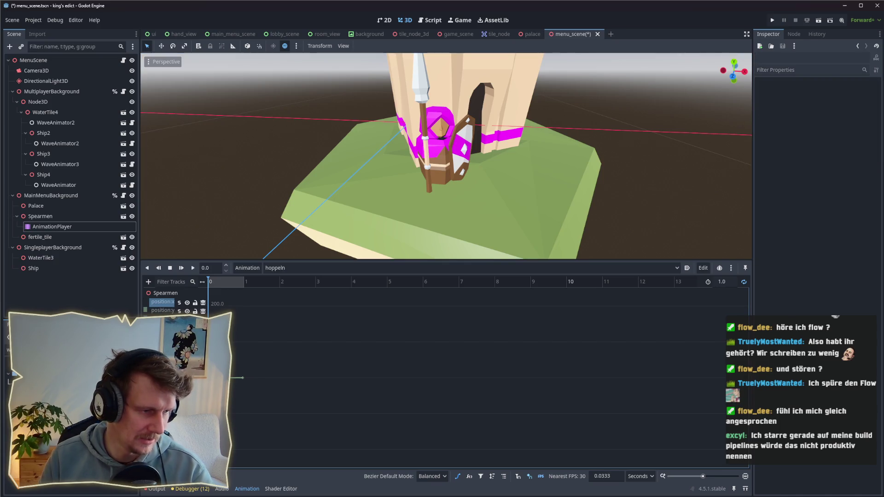
pyautogui.click(163, 311)
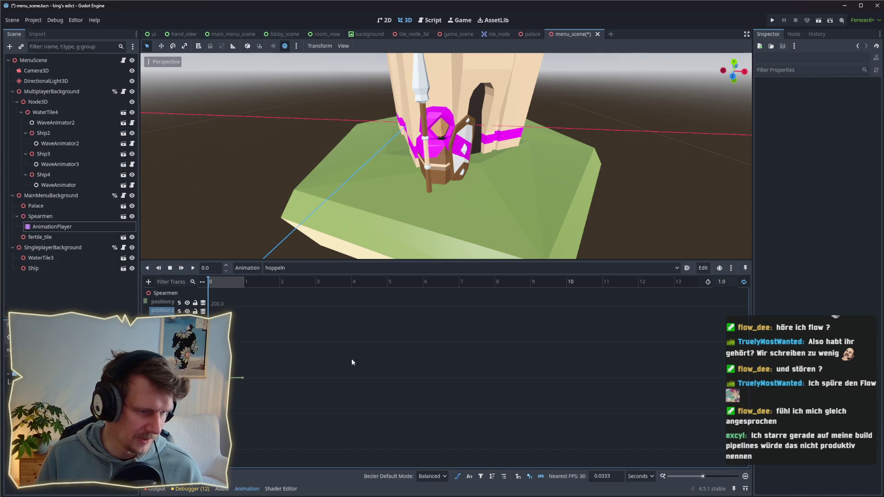
# Step: Zoom into the 0.45–1.0 s range and shift the position:y keyframes near 0.5–0.6 s
pyautogui.scroll(5, 248, 388)
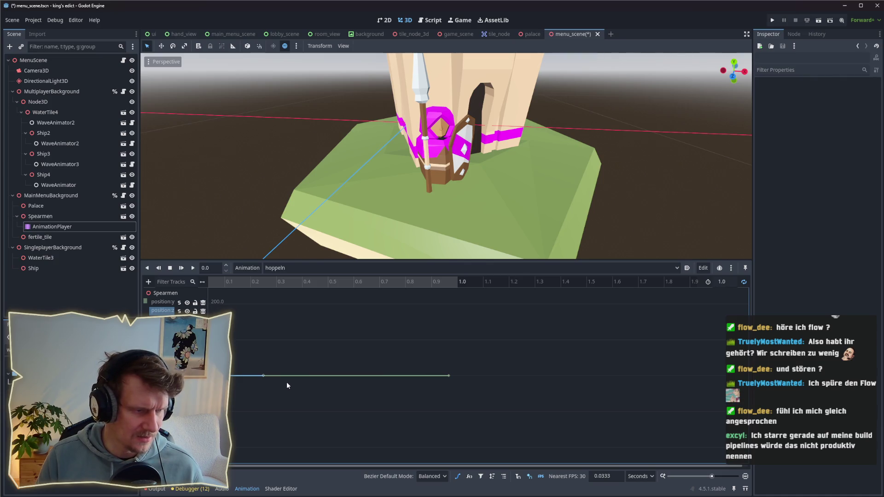
pyautogui.scroll(2, 287, 384)
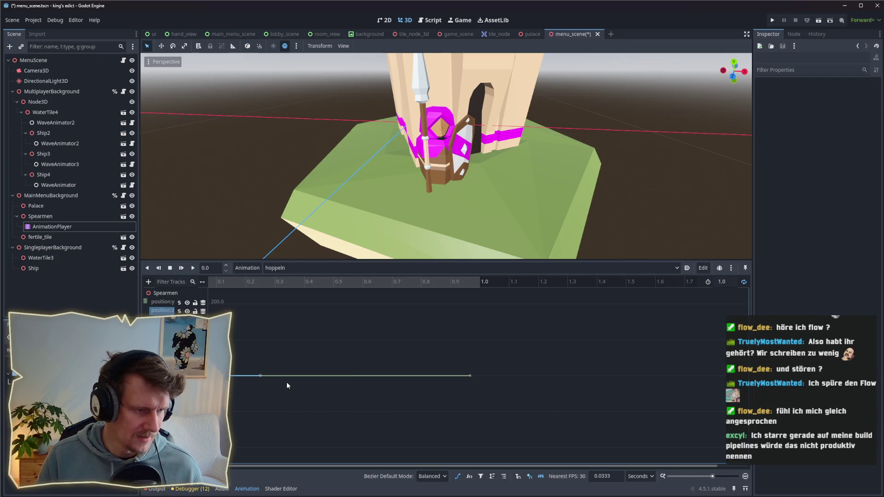
pyautogui.scroll(3, 287, 384)
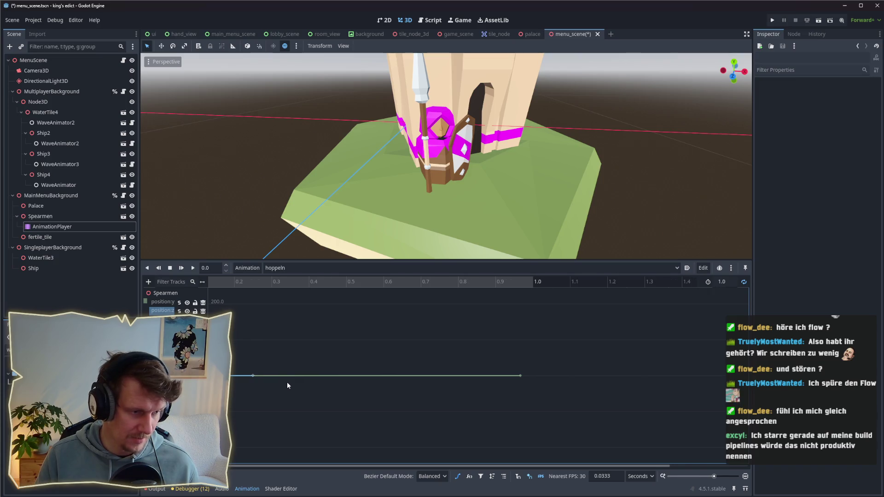
pyautogui.hscroll(-2, 304, 377)
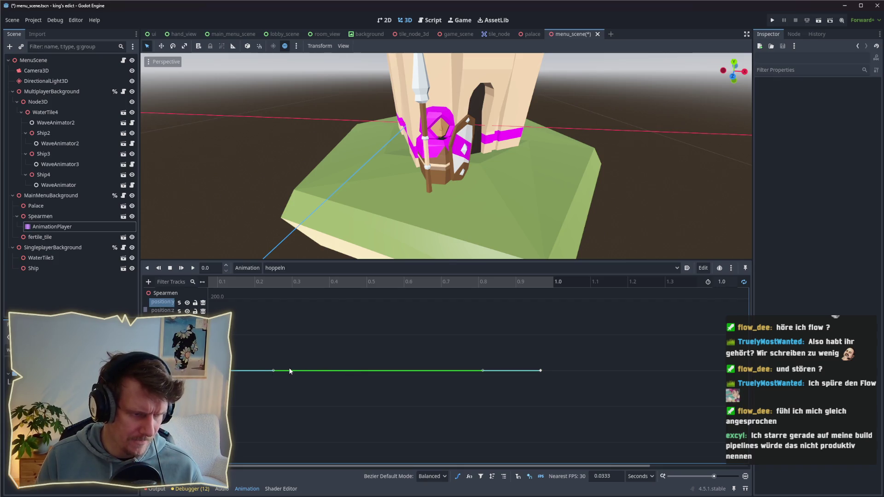
pyautogui.moveTo(274, 371); pyautogui.dragTo(391, 369)
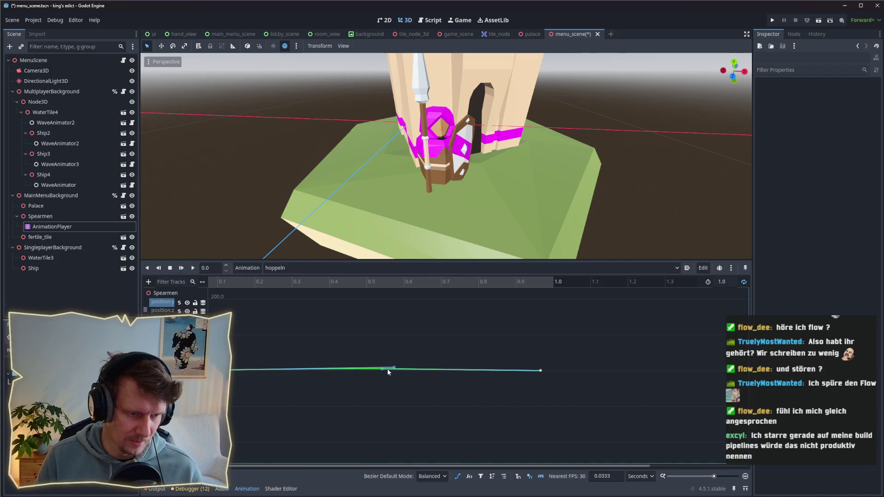
pyautogui.moveTo(395, 369); pyautogui.dragTo(381, 368)
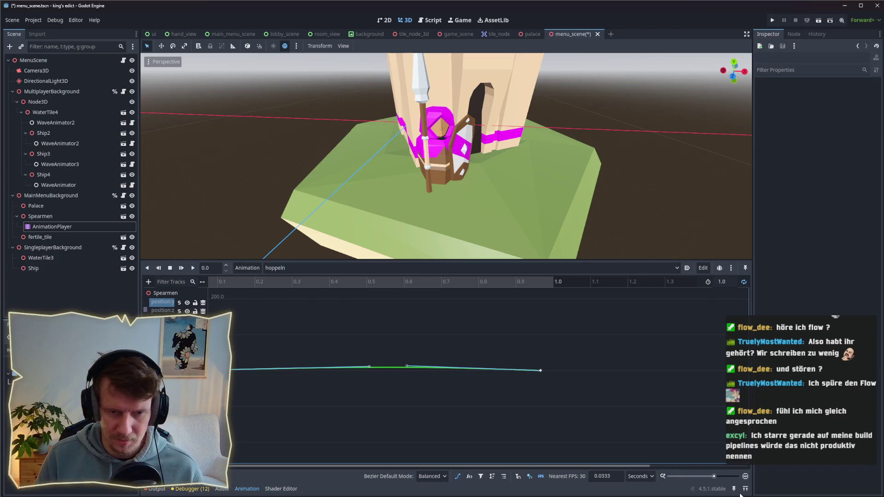
pyautogui.moveTo(717, 480); pyautogui.dragTo(719, 477)
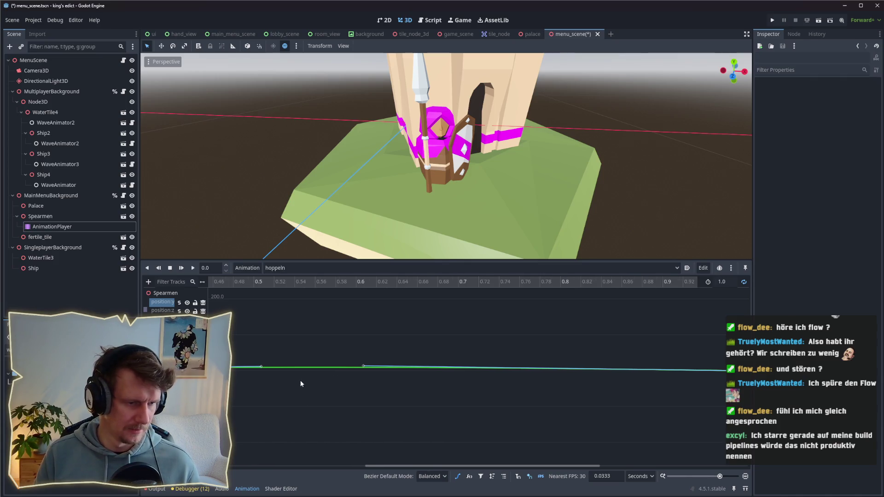
pyautogui.moveTo(301, 382); pyautogui.dragTo(421, 374)
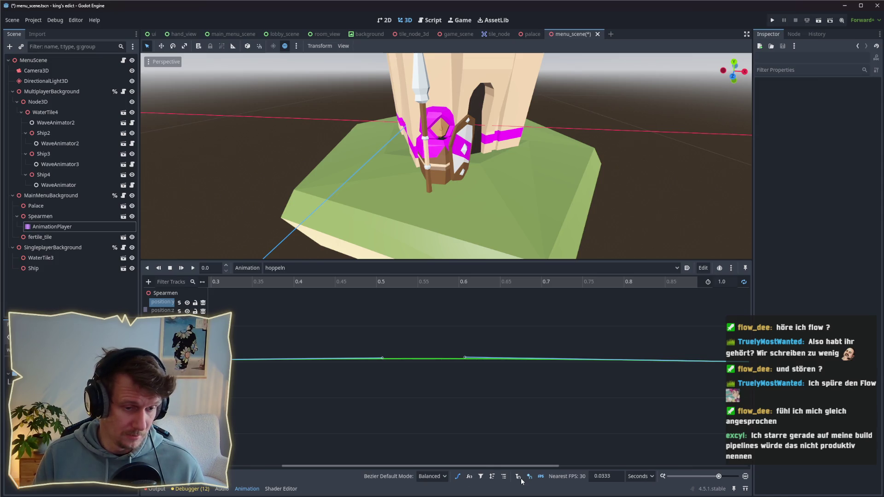
pyautogui.click(465, 358)
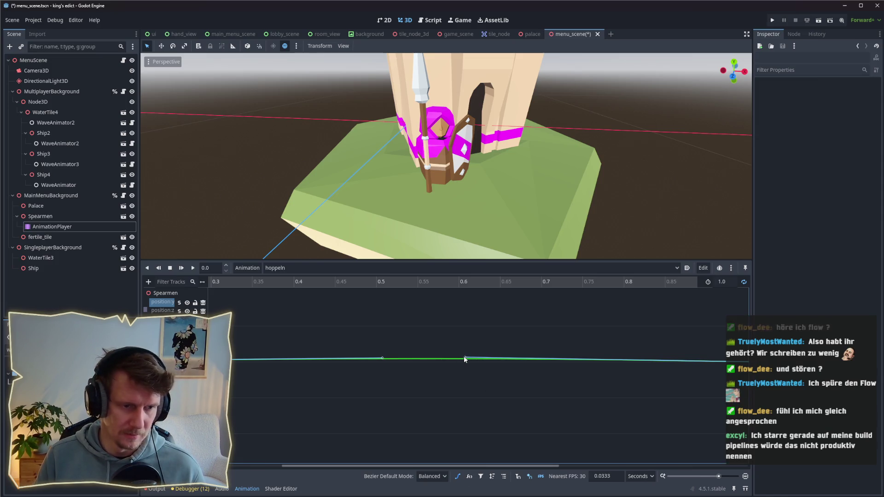
pyautogui.moveTo(385, 359); pyautogui.dragTo(394, 362)
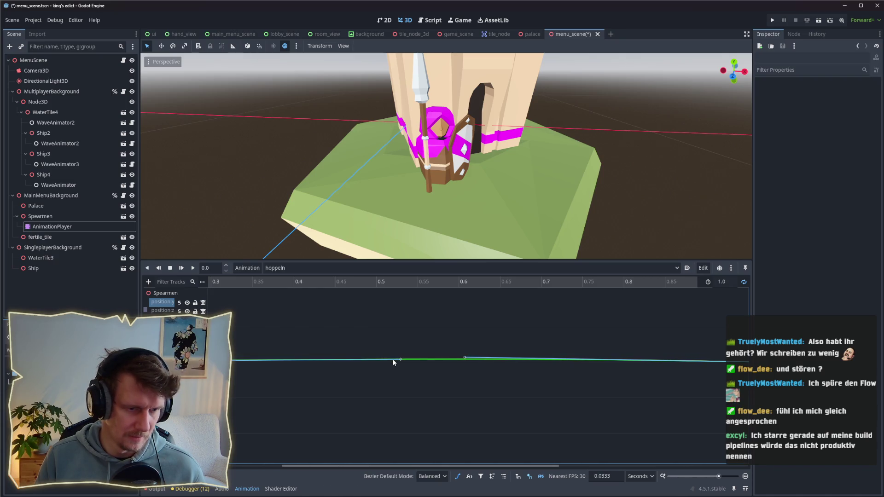
# Step: Play hoppeln and frame the spearman in the 3D viewport to watch the hop
pyautogui.click(192, 269)
pyautogui.scroll(-10, 403, 189)
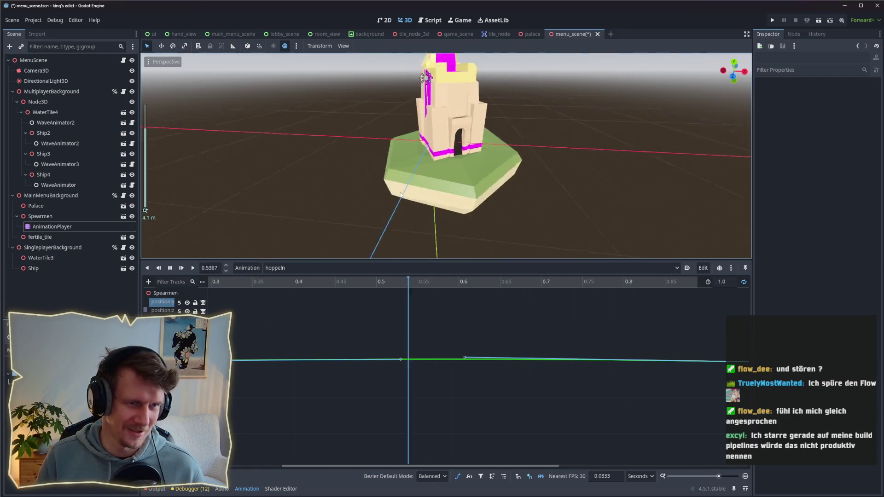
pyautogui.scroll(-15, 479, 147)
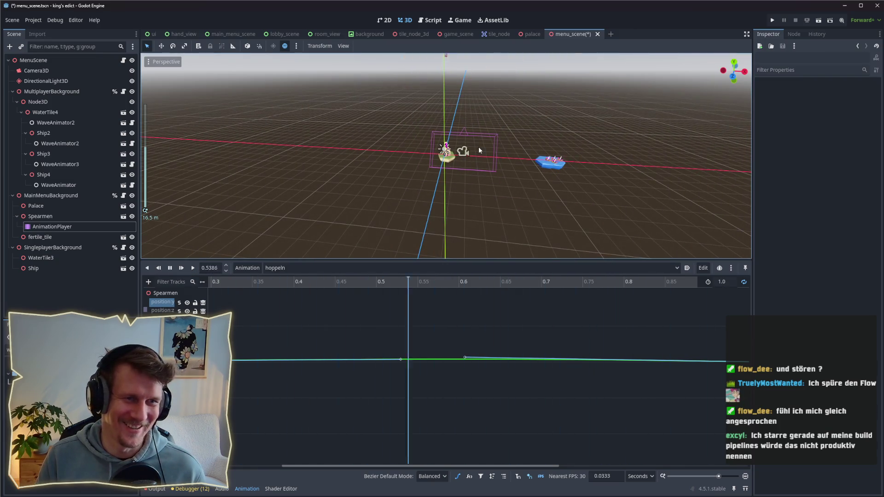
pyautogui.scroll(6, 479, 156)
pyautogui.scroll(5, 479, 155)
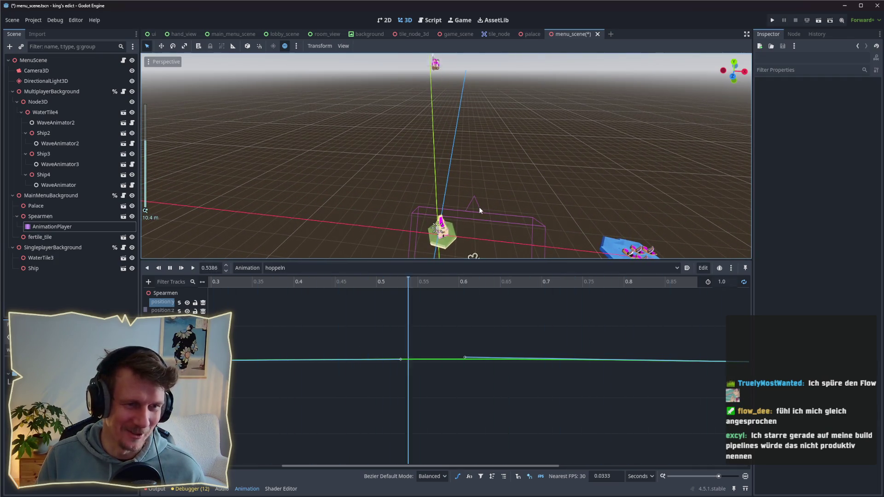
pyautogui.scroll(1, 481, 206)
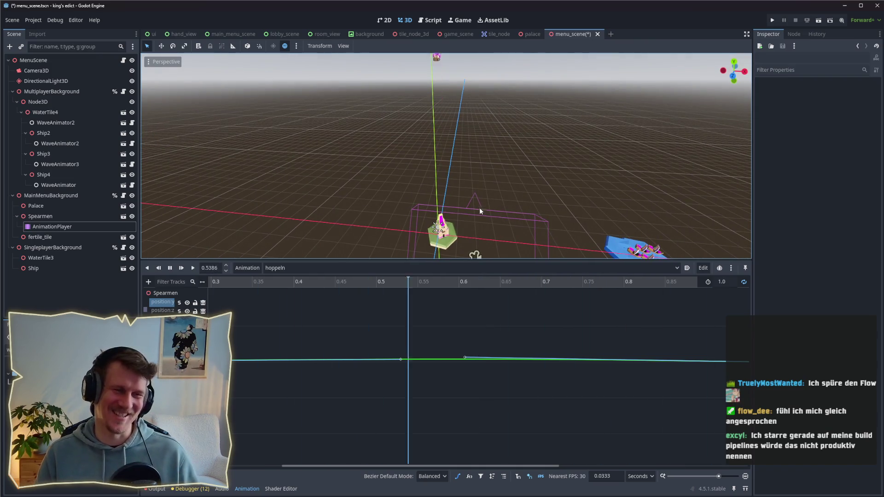
pyautogui.moveTo(482, 208); pyautogui.dragTo(490, 177)
pyautogui.scroll(3, 490, 177)
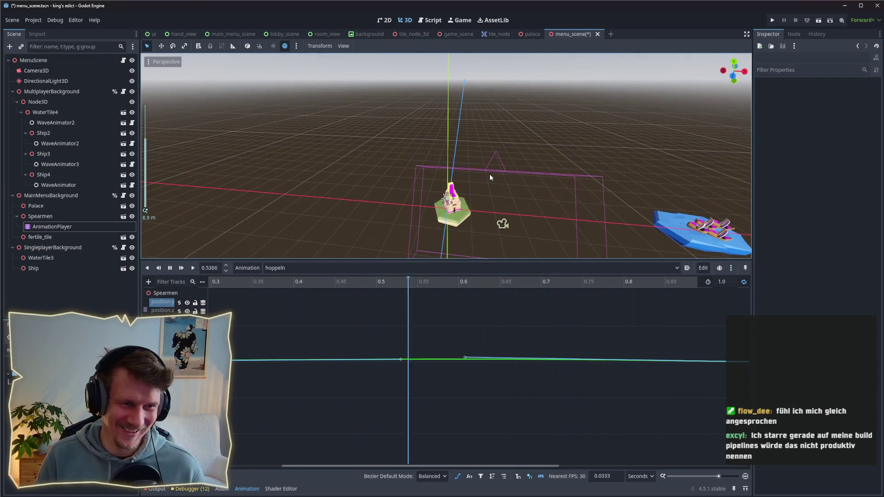
pyautogui.scroll(-3, 490, 178)
# Step: Lower the two position:y keyframes slightly
pyautogui.click(466, 357)
pyautogui.moveTo(464, 361); pyautogui.dragTo(464, 362)
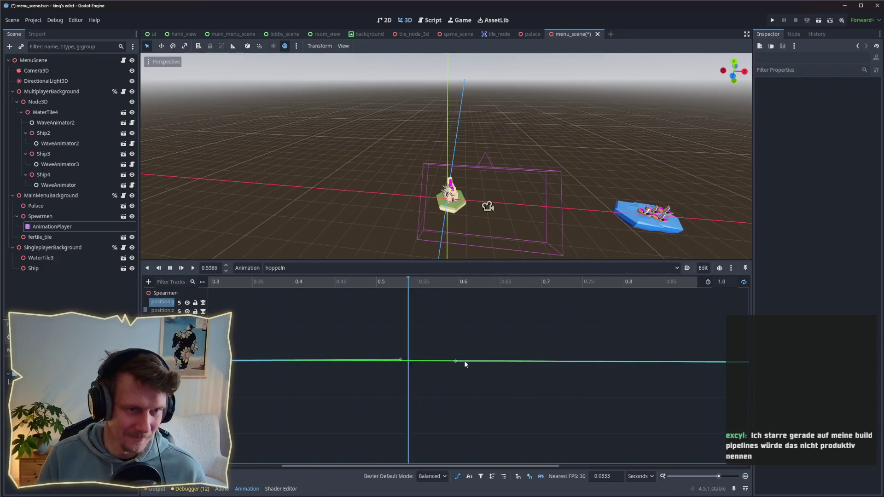
pyautogui.moveTo(402, 359); pyautogui.dragTo(402, 361)
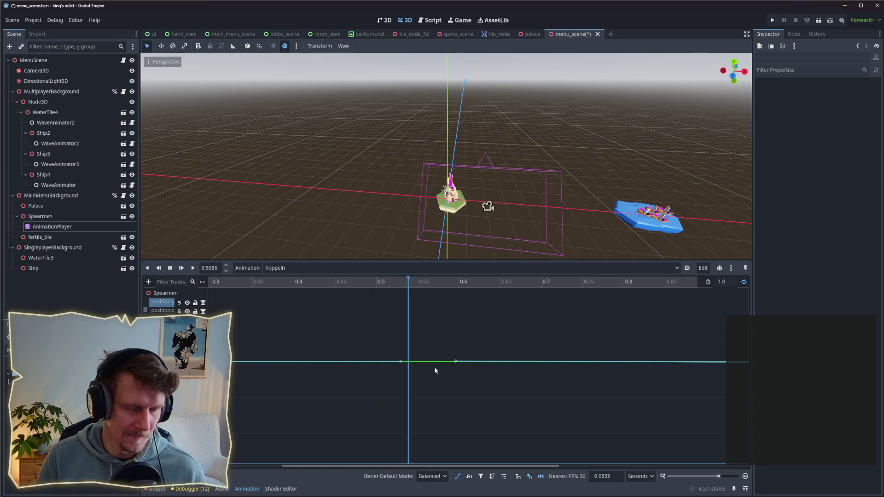
# Step: Frame the whole 0–1 s hop curve in the Bezier editor
pyautogui.click(458, 477)
pyautogui.click(458, 477)
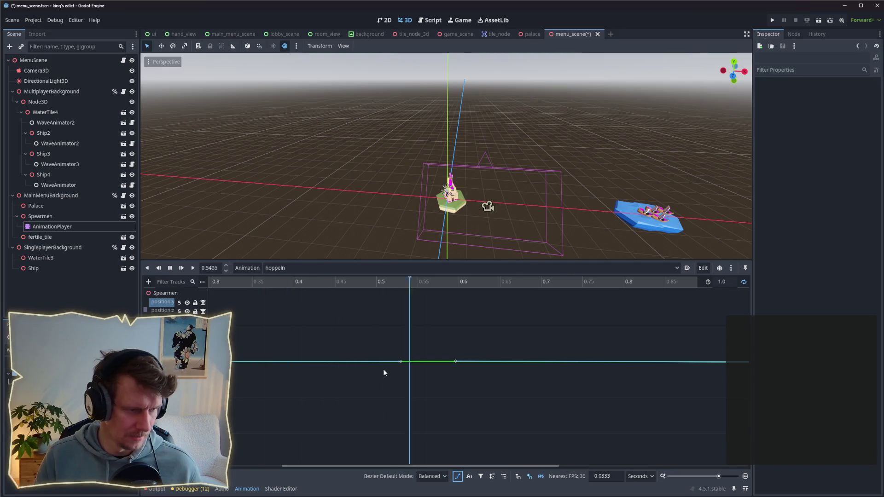
pyautogui.scroll(1, 408, 337)
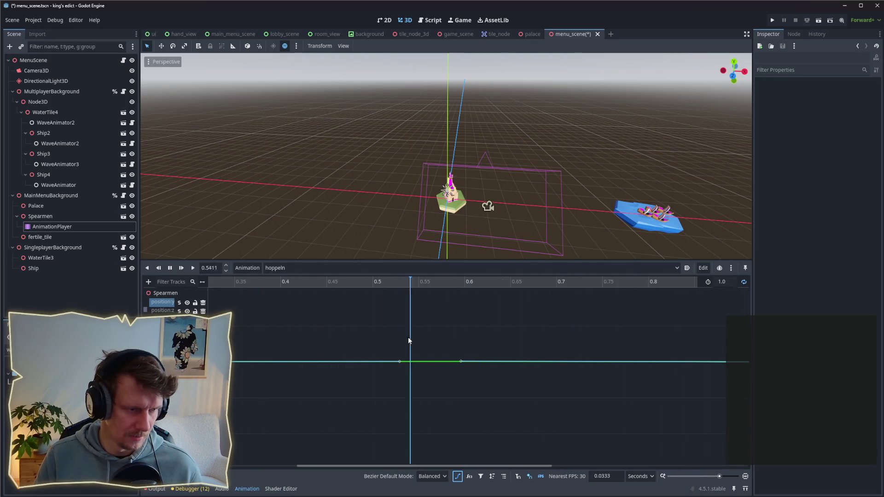
pyautogui.scroll(-1, 409, 340)
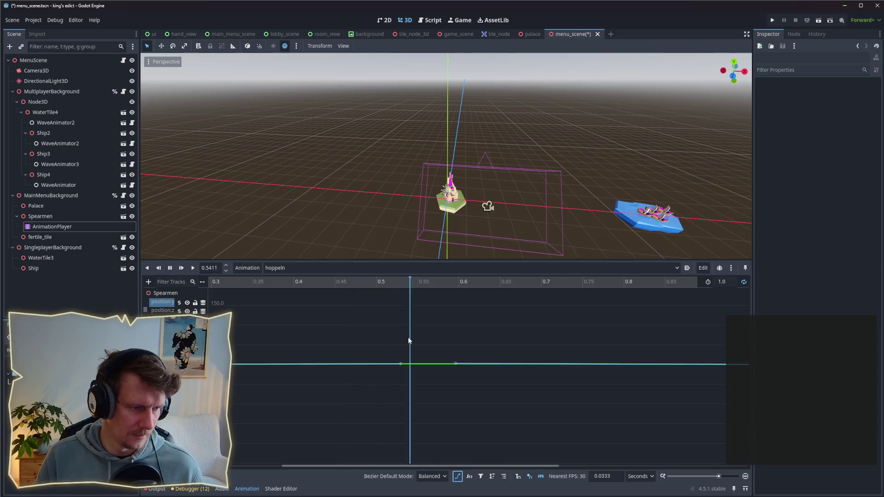
pyautogui.scroll(3, 408, 352)
pyautogui.scroll(5, 419, 368)
pyautogui.scroll(3, 418, 366)
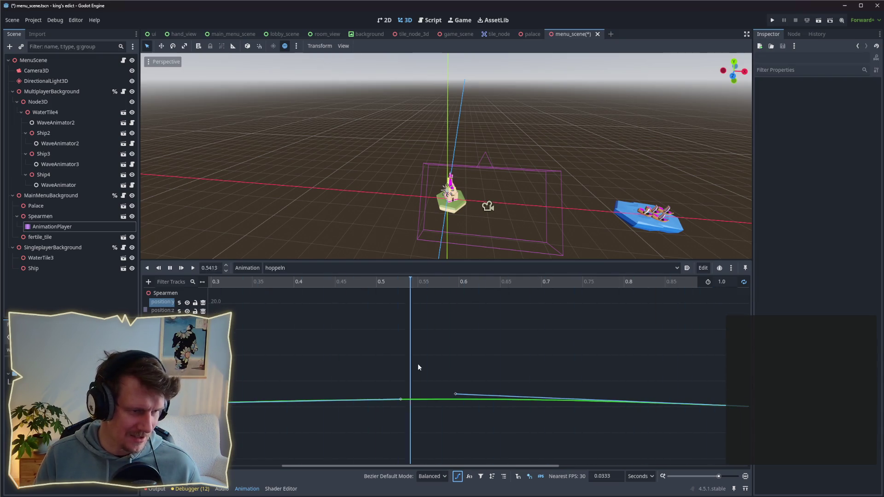
pyautogui.scroll(1, 426, 384)
pyautogui.scroll(2, 427, 386)
pyautogui.scroll(2, 428, 389)
pyautogui.scroll(2, 427, 385)
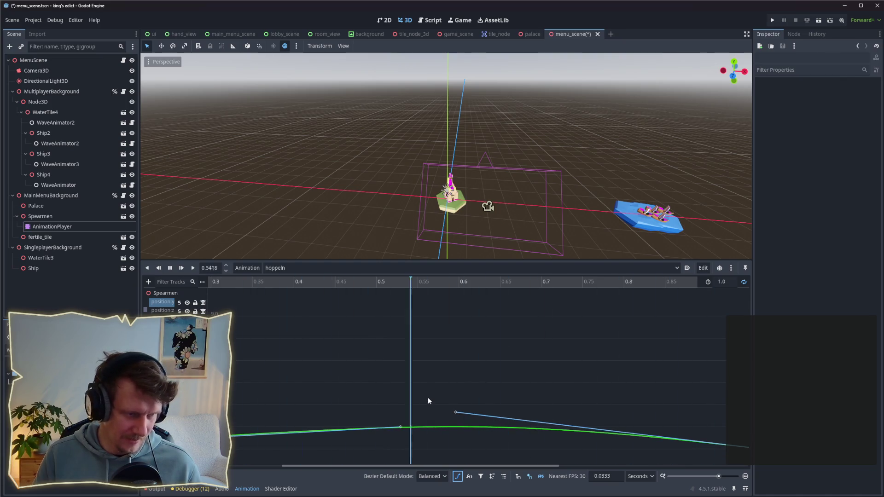
pyautogui.scroll(2, 427, 397)
pyautogui.scroll(2, 428, 397)
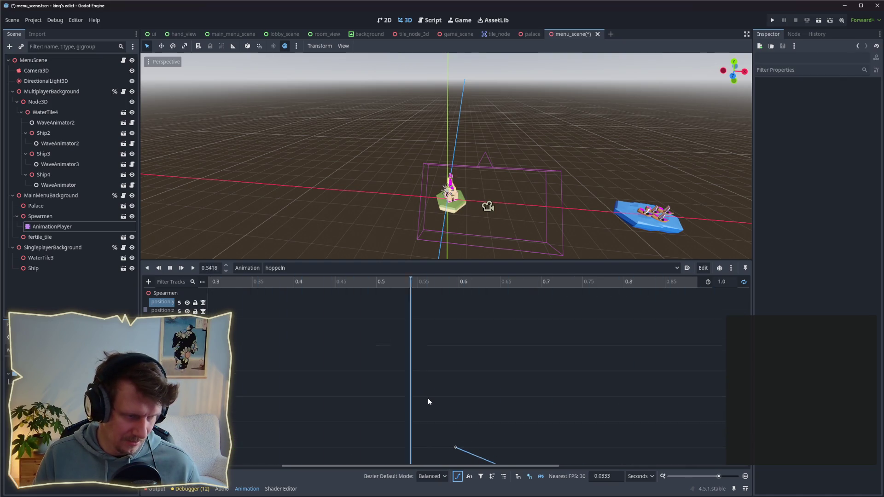
pyautogui.scroll(-3, 427, 391)
pyautogui.scroll(3, 434, 355)
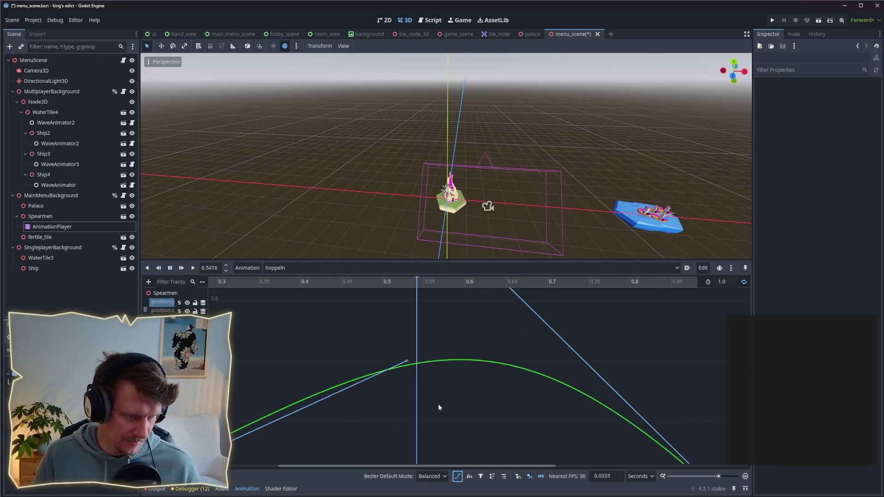
pyautogui.scroll(-2, 439, 408)
pyautogui.scroll(3, 438, 405)
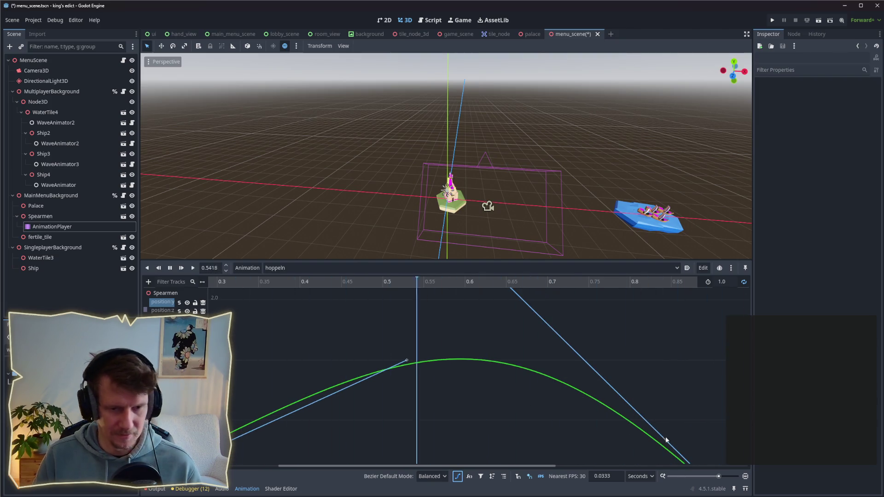
pyautogui.moveTo(721, 477); pyautogui.dragTo(715, 477)
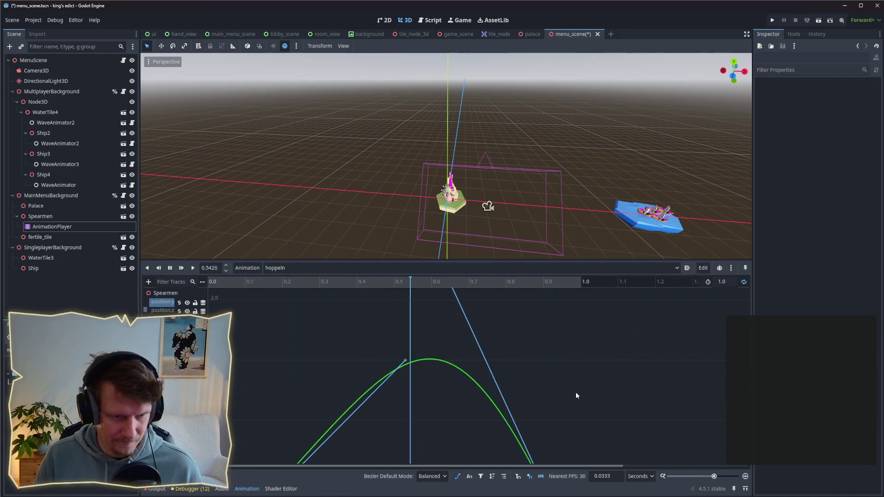
pyautogui.scroll(8, 561, 402)
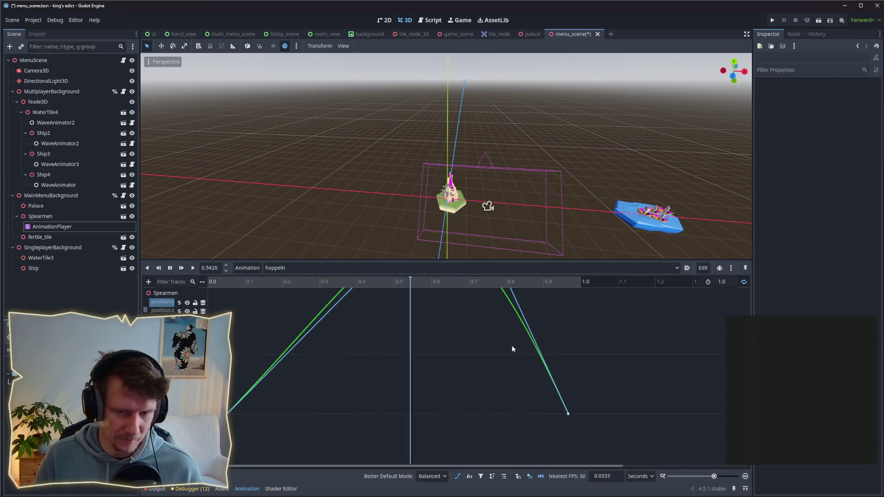
pyautogui.scroll(-5, 512, 345)
pyautogui.scroll(-10, 502, 382)
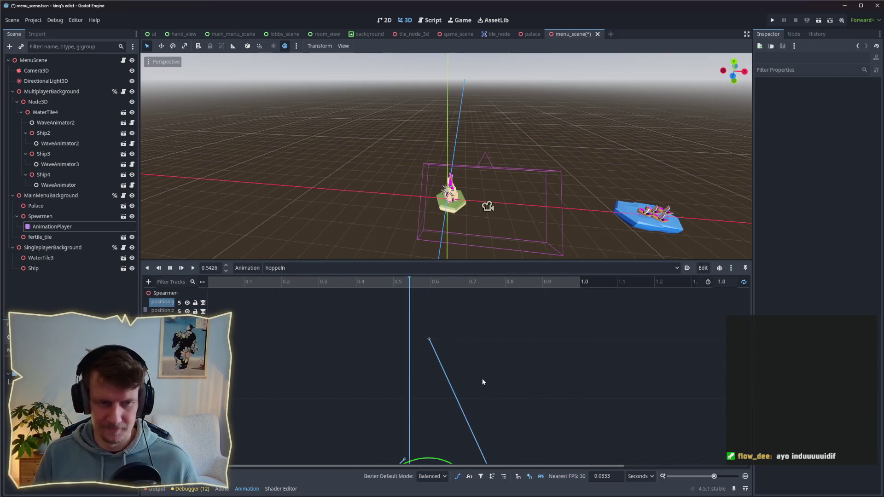
pyautogui.scroll(2, 430, 361)
pyautogui.press('f')
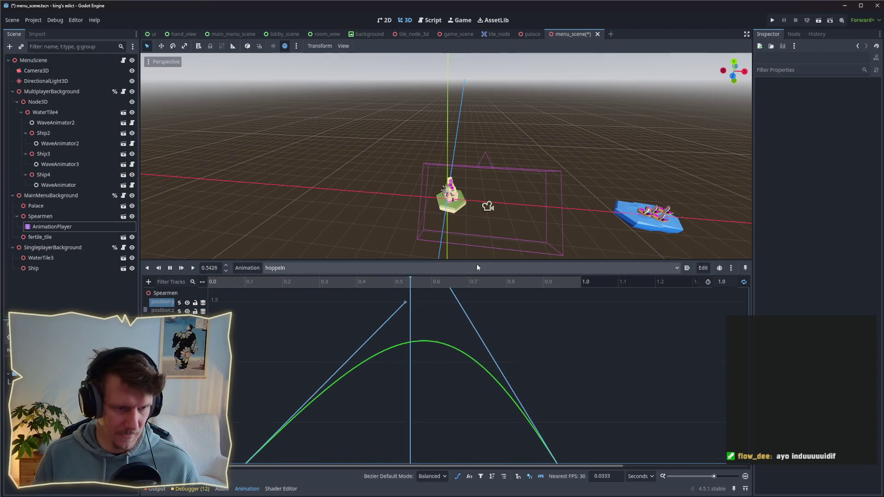
pyautogui.scroll(-8, 404, 315)
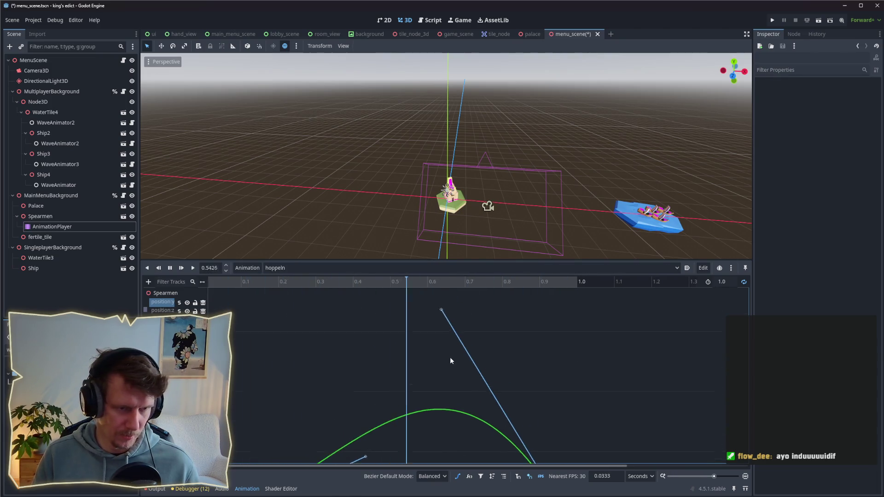
pyautogui.press('f')
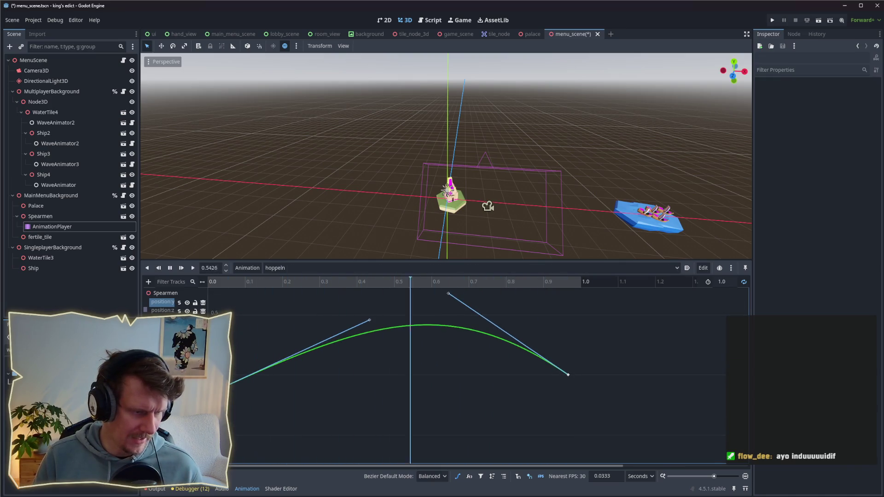
# Step: Set the starting key at 0.0 s to value 0 in the Inspector
pyautogui.click(213, 357)
pyautogui.moveTo(230, 350); pyautogui.dragTo(230, 343)
pyautogui.scroll(5, 408, 233)
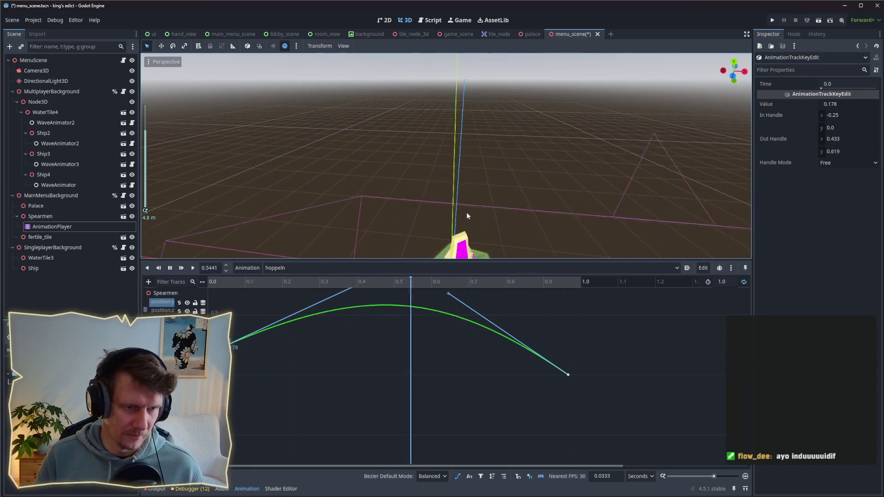
pyautogui.moveTo(476, 84); pyautogui.dragTo(466, 152)
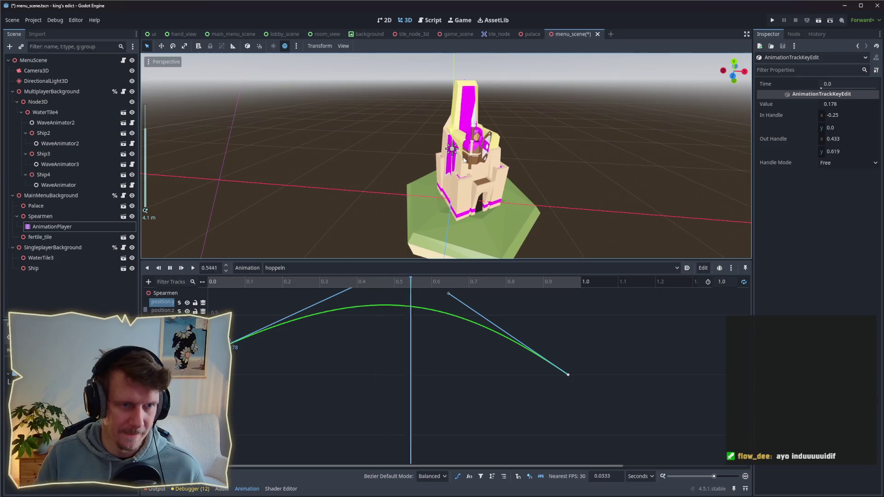
pyautogui.scroll(2, 465, 157)
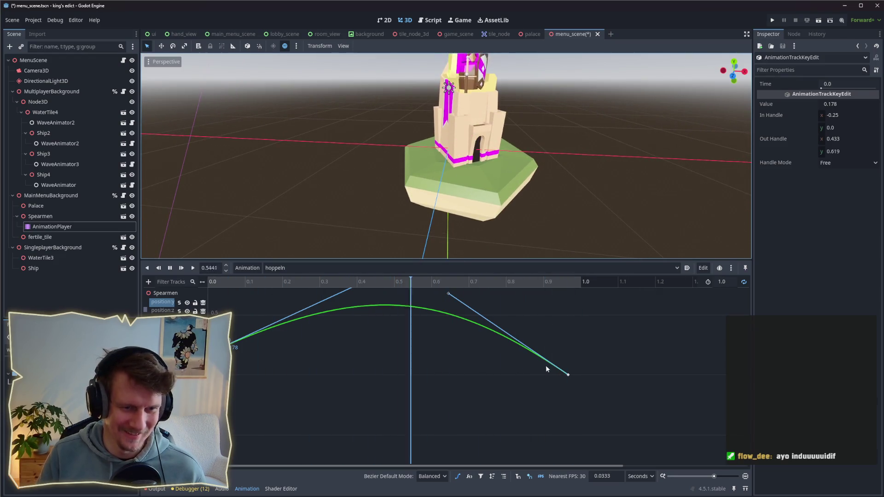
pyautogui.moveTo(229, 344); pyautogui.dragTo(229, 369)
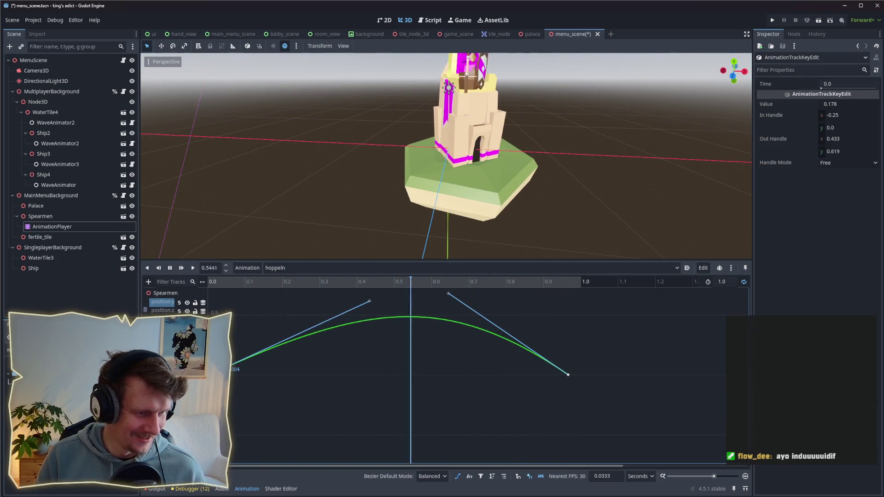
pyautogui.click(838, 104)
pyautogui.write('0')
pyautogui.press('Return')
# Step: Pull the end and start keys' handles down to flatten the hop into a low arc
pyautogui.click(568, 374)
pyautogui.moveTo(448, 294); pyautogui.dragTo(432, 361)
pyautogui.moveTo(369, 302); pyautogui.dragTo(358, 364)
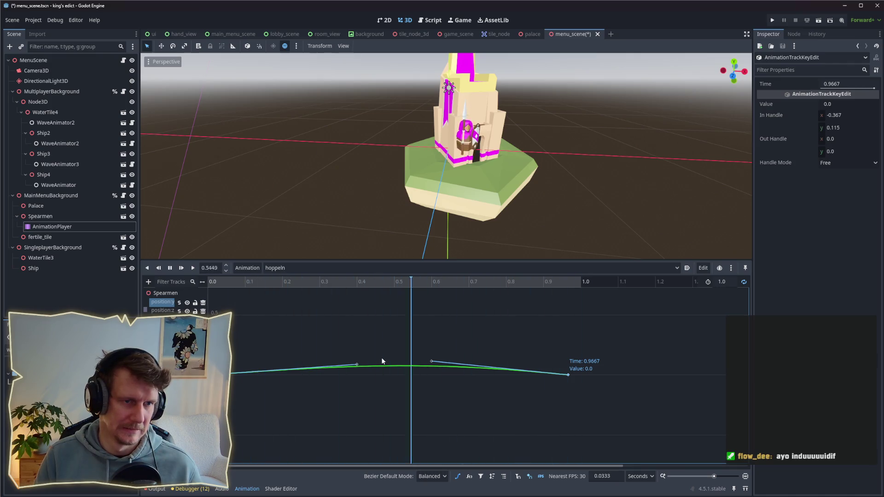
pyautogui.moveTo(432, 363); pyautogui.dragTo(432, 366)
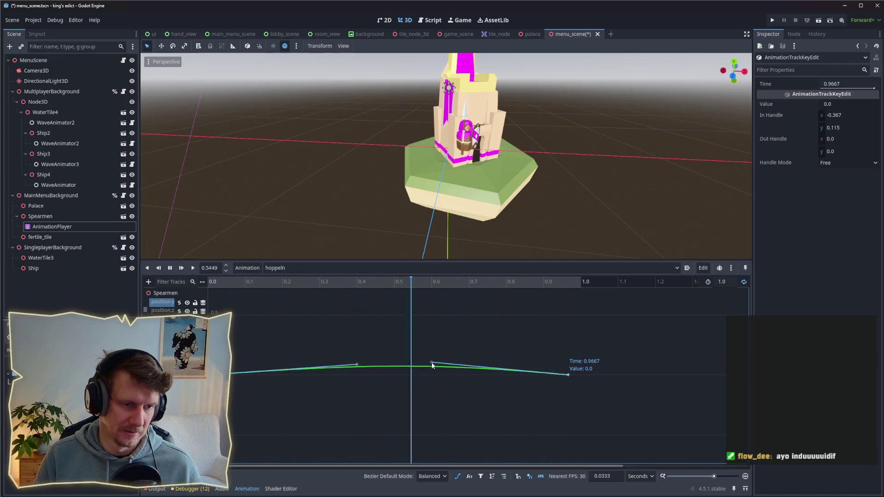
pyautogui.moveTo(357, 364); pyautogui.dragTo(357, 367)
pyautogui.moveTo(429, 364); pyautogui.dragTo(429, 367)
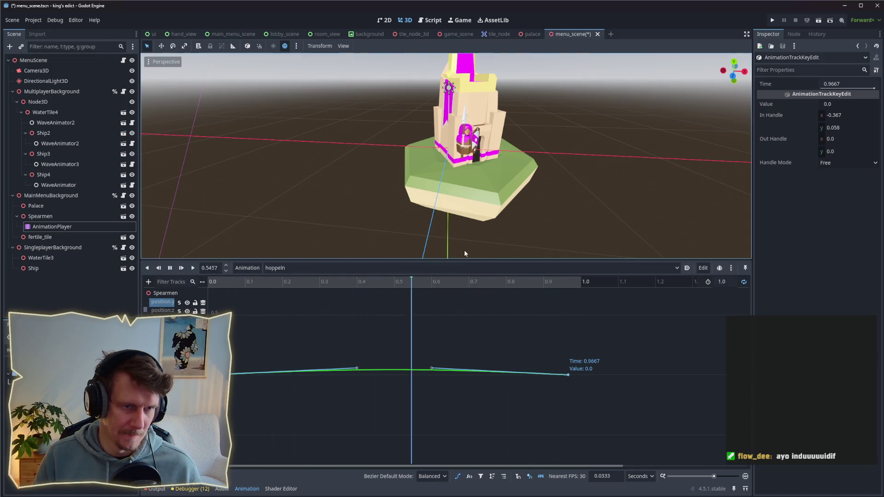
# Step: Orbit to a front view of the tower and open MainMenuBackground's context menu
pyautogui.moveTo(468, 208); pyautogui.dragTo(505, 200)
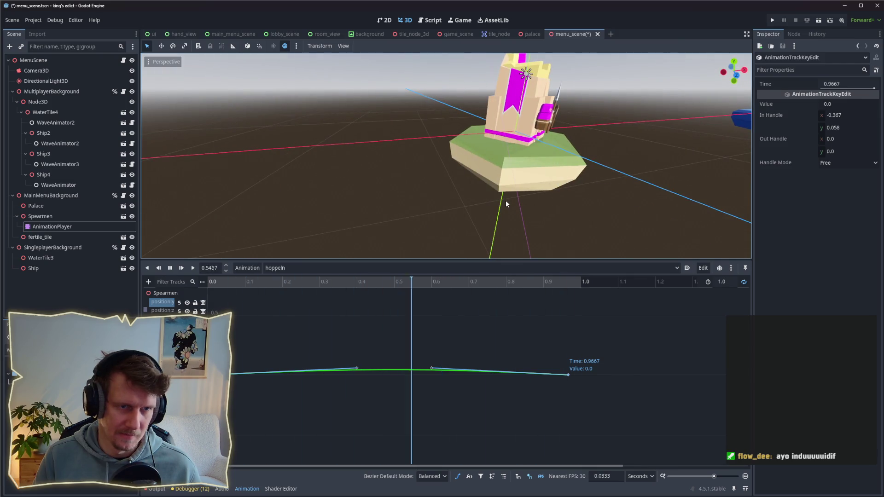
pyautogui.scroll(3, 546, 193)
pyautogui.moveTo(599, 189); pyautogui.dragTo(520, 207)
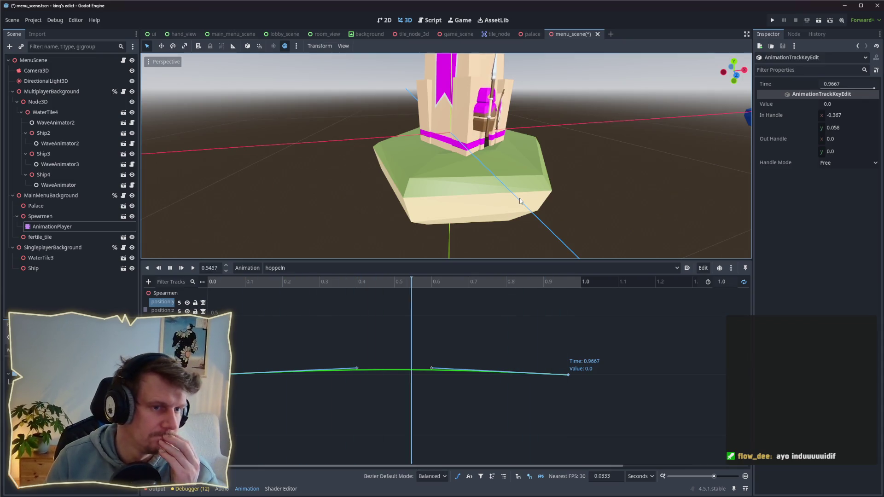
pyautogui.click(54, 196)
pyautogui.rightClick(55, 196)
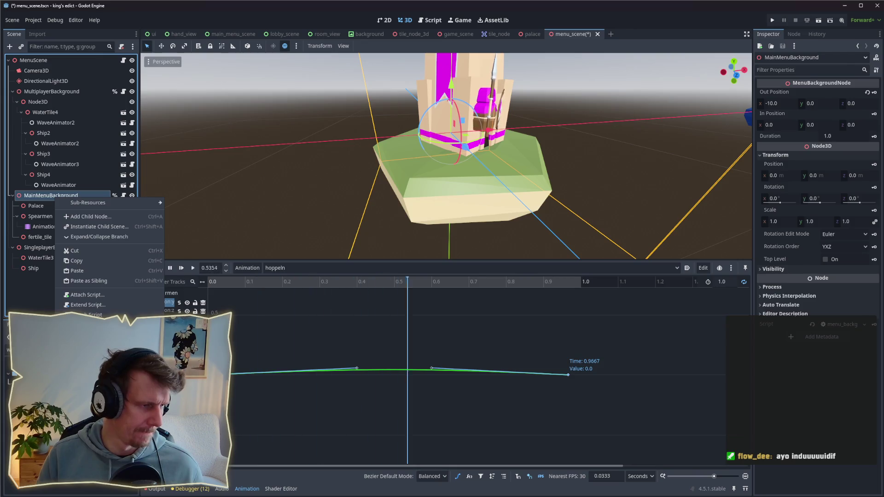
# Step: Add a Node3D child to MainMenuBackground, placed between Palace and Spearmen
pyautogui.click(93, 218)
pyautogui.write('Node3')
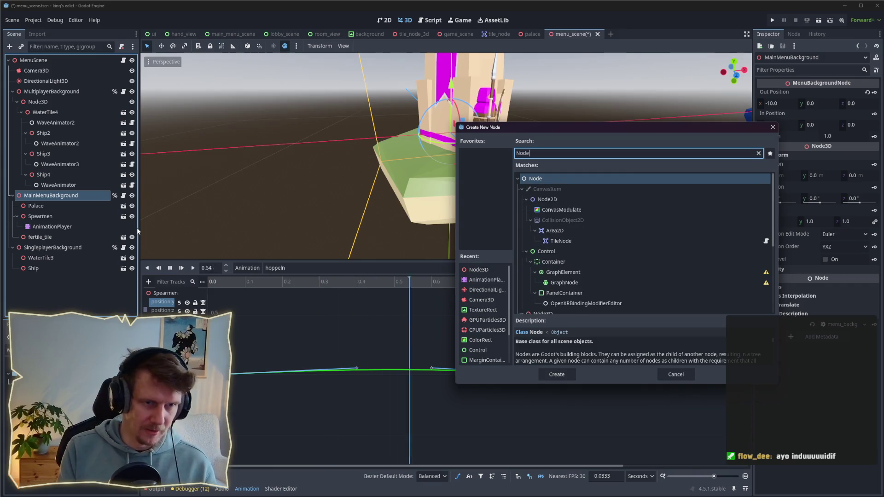
pyautogui.press('Return')
pyautogui.moveTo(37, 247); pyautogui.dragTo(45, 213)
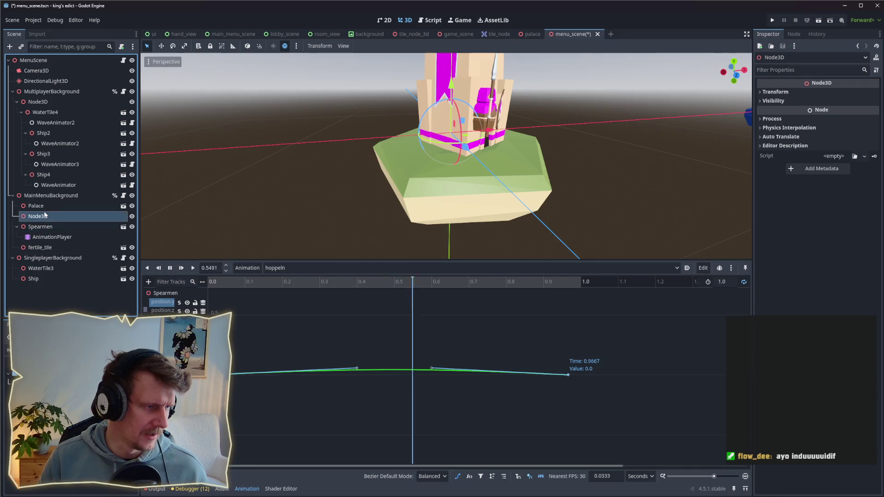
pyautogui.click(37, 226)
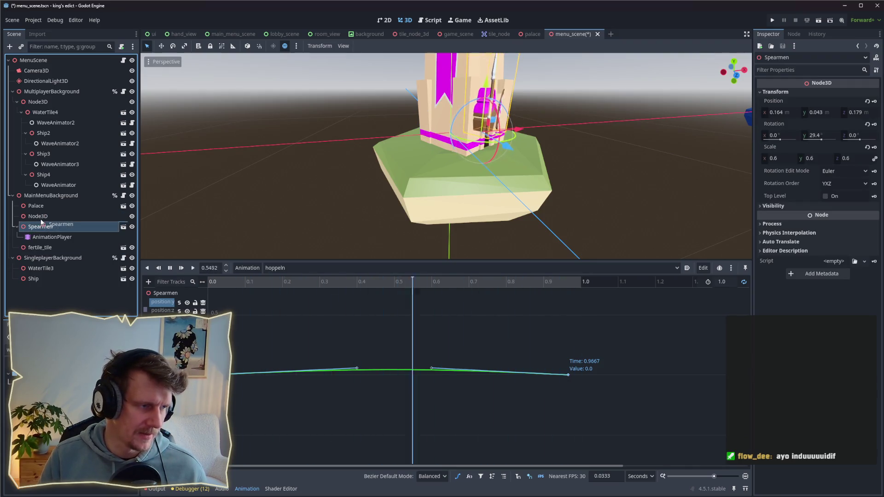
# Step: Move the new Node3D along the Z and X axes on the island
pyautogui.click(40, 216)
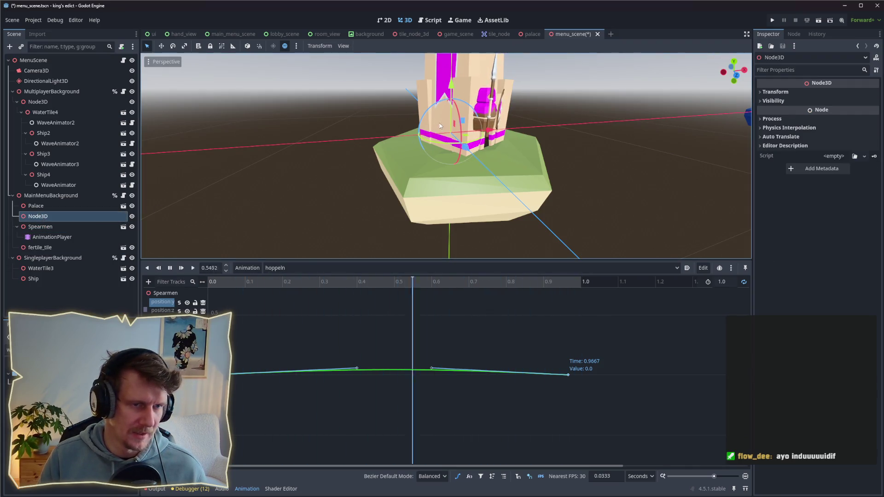
pyautogui.moveTo(465, 150); pyautogui.dragTo(481, 175)
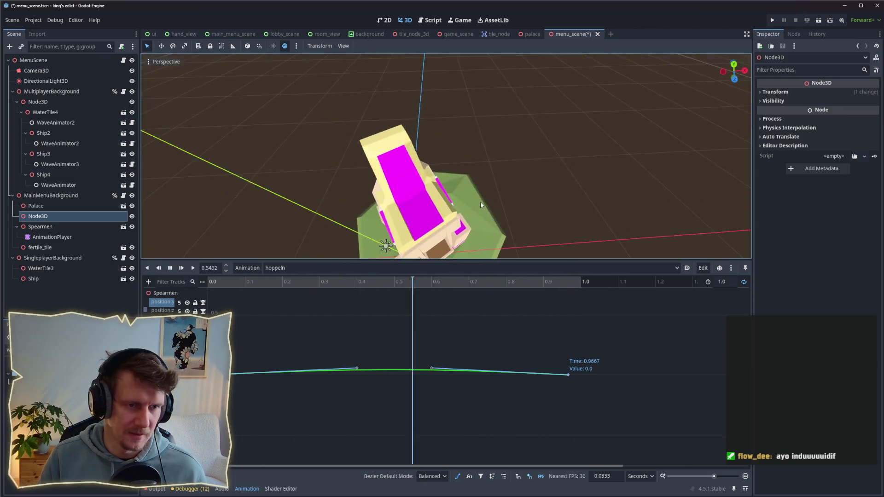
pyautogui.press('g')
pyautogui.press('x')
pyautogui.click(427, 213)
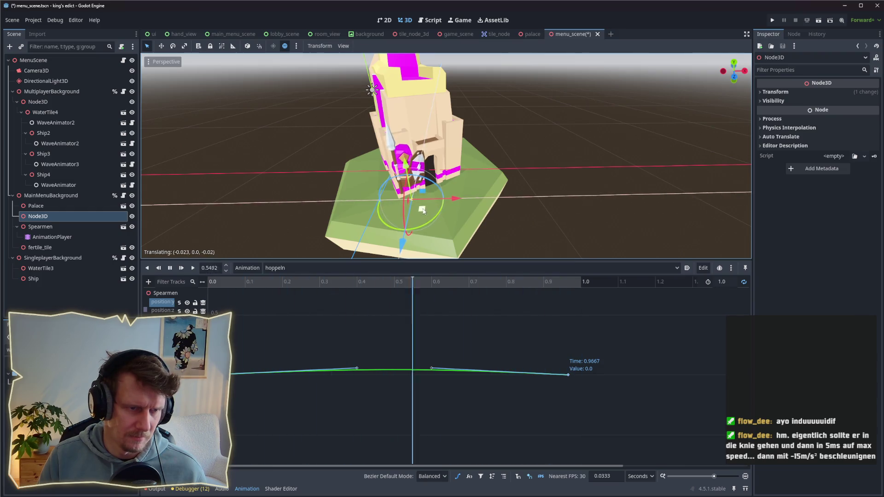
pyautogui.scroll(4, 433, 212)
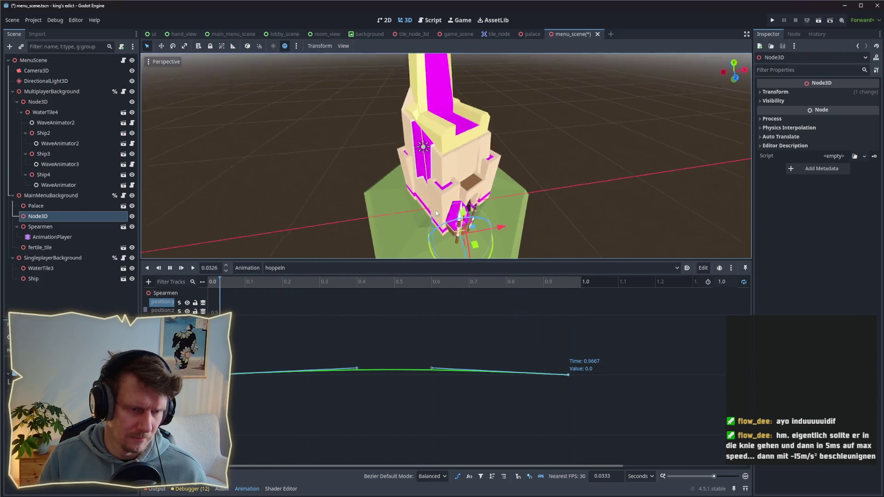
pyautogui.moveTo(436, 211)
pyautogui.mouseDown()
pyautogui.moveTo(407, 128)
pyautogui.moveTo(431, 206)
pyautogui.mouseUp()
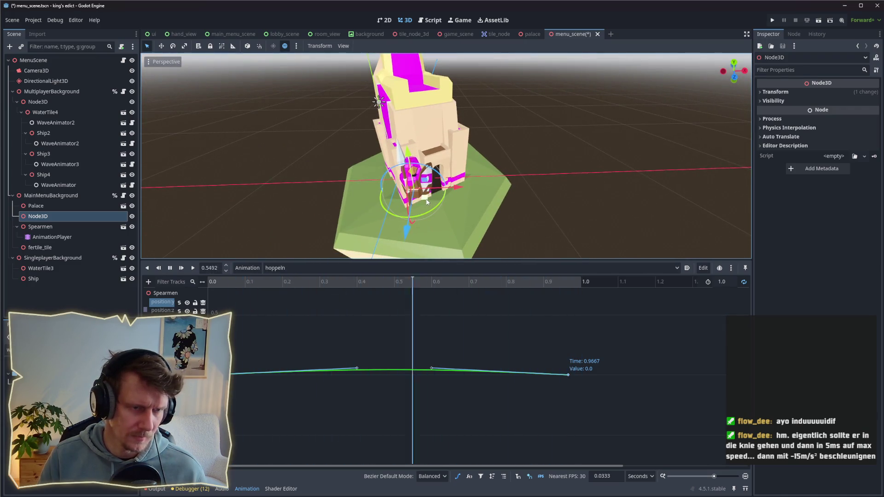
# Step: Reparent Spearmen under the new Node3D
pyautogui.click(58, 220)
pyautogui.click(57, 225)
pyautogui.click(57, 217)
pyautogui.moveTo(56, 225); pyautogui.dragTo(56, 218)
pyautogui.moveTo(424, 224)
pyautogui.mouseDown()
pyautogui.moveTo(468, 209)
pyautogui.moveTo(450, 204)
pyautogui.moveTo(489, 207)
pyautogui.moveTo(467, 207)
pyautogui.mouseUp()
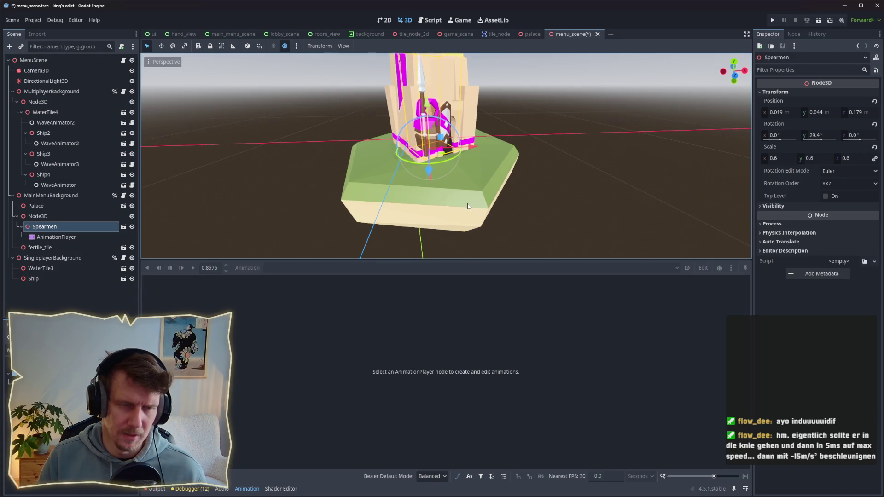
# Step: Lower the Spearmen's parent Node3D slightly on the island
pyautogui.click(38, 217)
pyautogui.moveTo(405, 169)
pyautogui.mouseDown()
pyautogui.moveTo(431, 99)
pyautogui.moveTo(430, 199)
pyautogui.moveTo(434, 161)
pyautogui.moveTo(399, 175)
pyautogui.moveTo(441, 108)
pyautogui.moveTo(430, 105)
pyautogui.mouseUp()
pyautogui.moveTo(454, 148); pyautogui.dragTo(459, 153)
pyautogui.moveTo(433, 107); pyautogui.dragTo(434, 105)
pyautogui.click(573, 154)
pyautogui.scroll(-5, 529, 175)
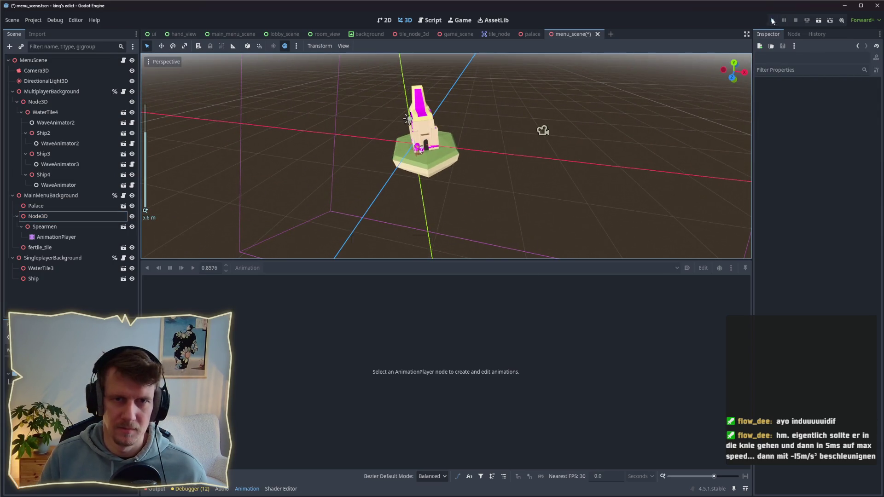
# Step: Run the project to check the main menu scene, then stop it
pyautogui.click(773, 21)
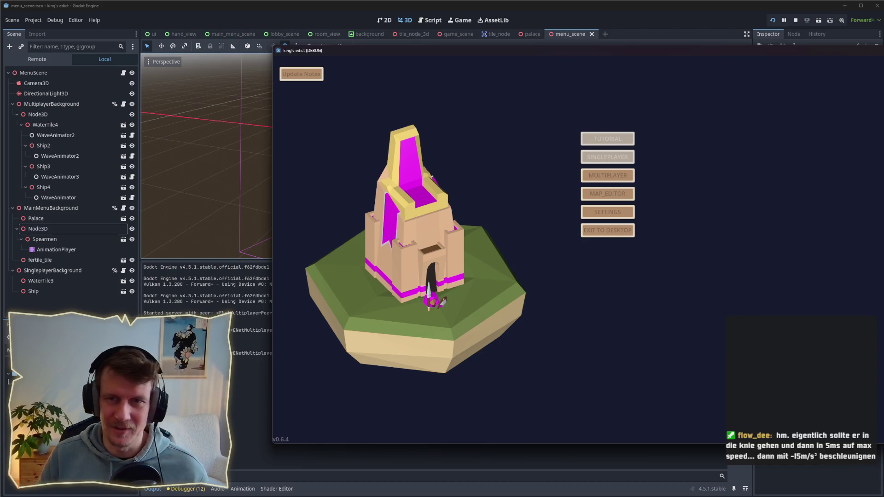
pyautogui.click(796, 21)
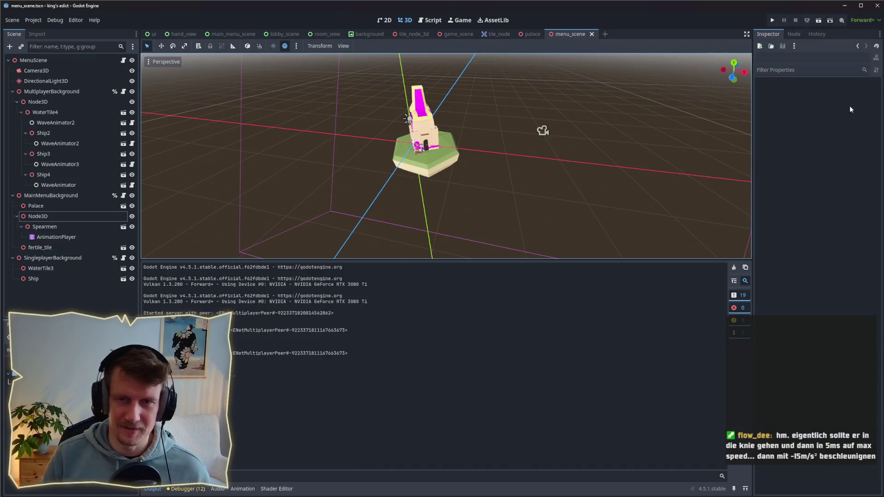
# Step: Set the AnimationPlayer's Current Animation to hoppeln and save the scene
pyautogui.click(55, 237)
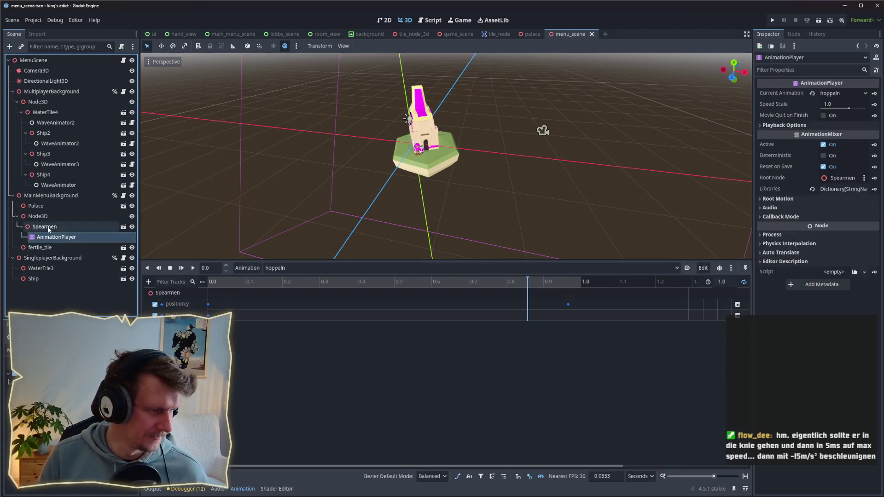
pyautogui.click(46, 227)
pyautogui.click(55, 237)
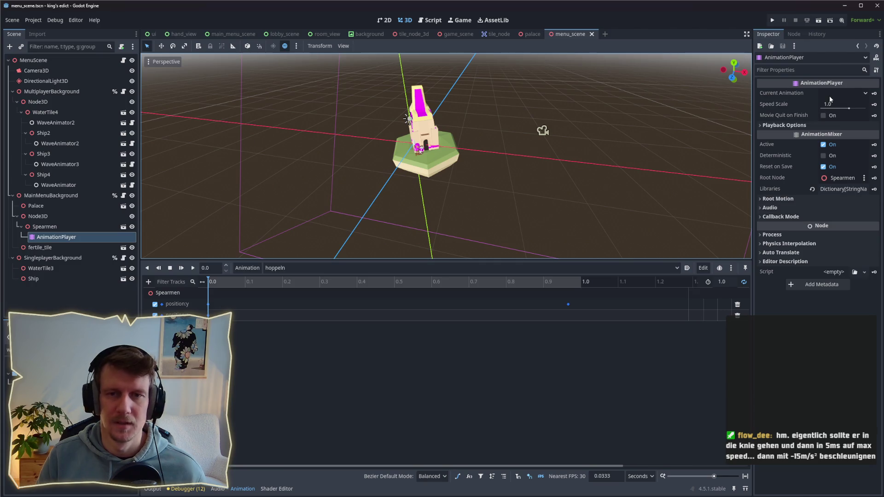
pyautogui.click(866, 94)
pyautogui.click(853, 117)
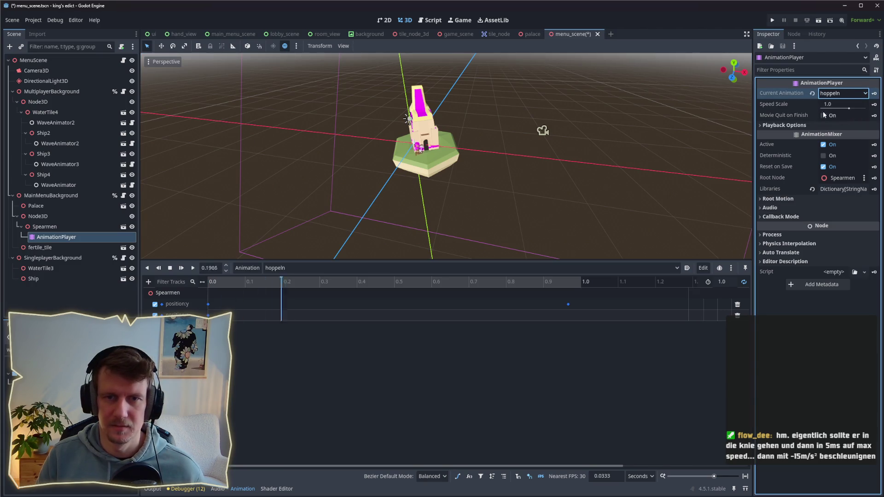
pyautogui.hotkey('ctrl', 's')
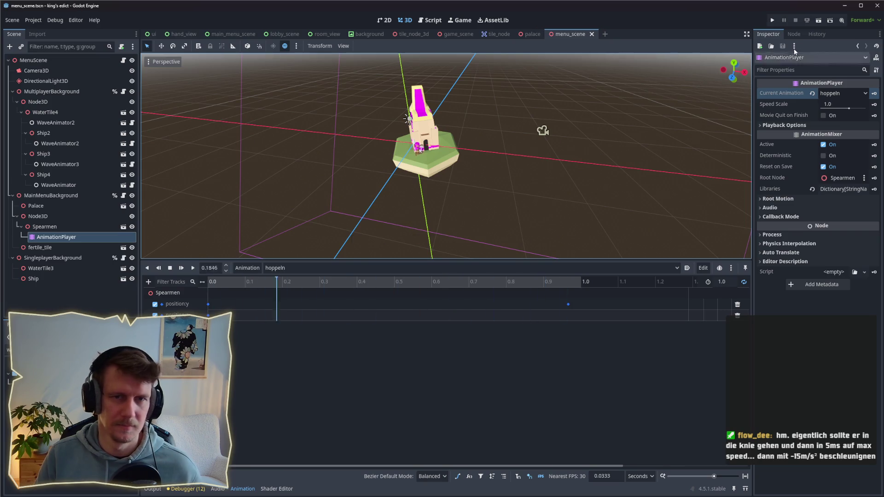
# Step: Run the game to check the spearman's hopping, then stop it
pyautogui.click(774, 21)
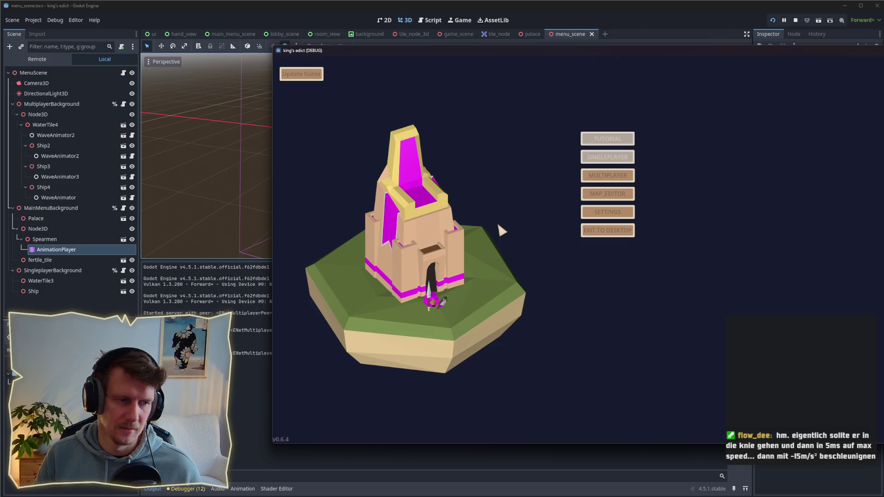
pyautogui.click(796, 20)
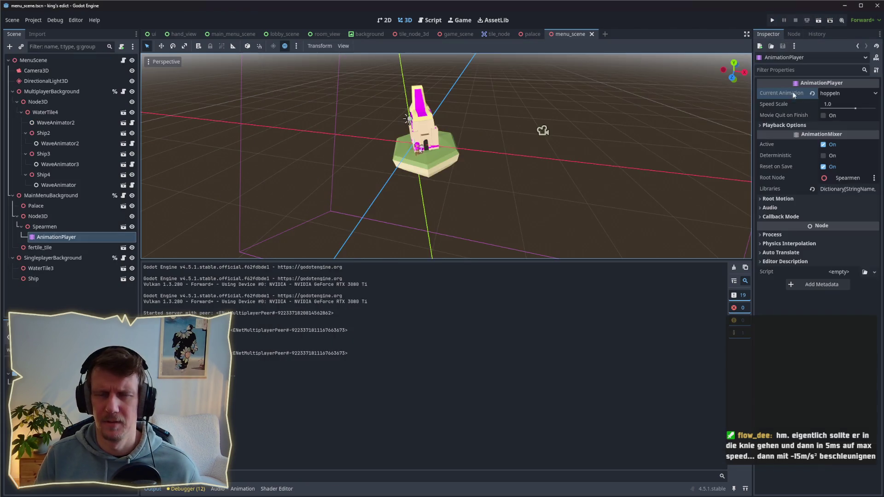
# Step: Expand the AnimationPlayer's Playback Options, toggle Active and Auto Capture, and save
pyautogui.click(803, 126)
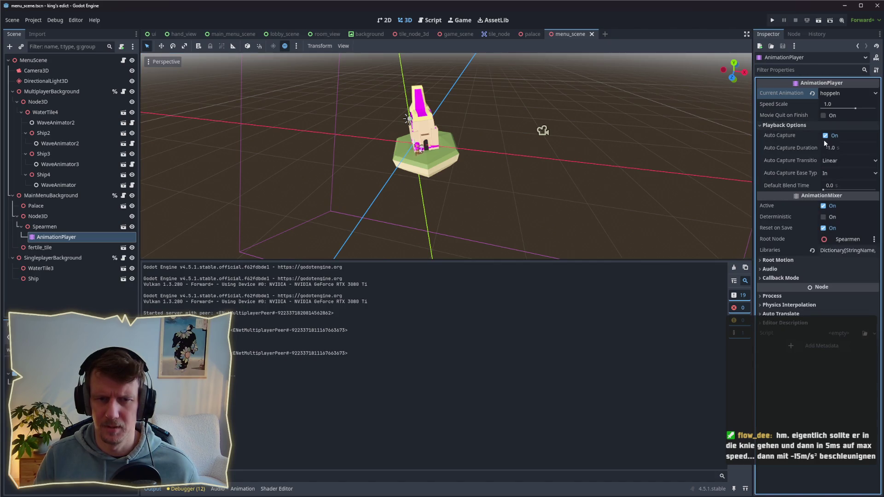
pyautogui.click(839, 94)
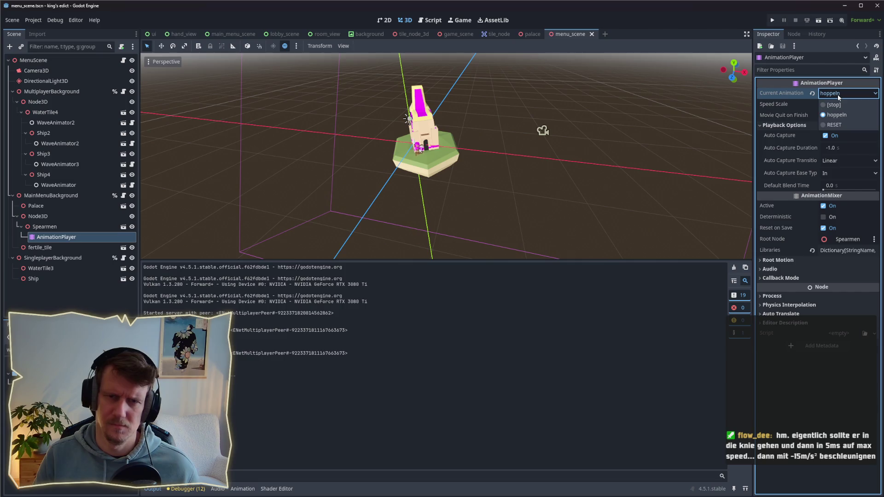
pyautogui.click(839, 96)
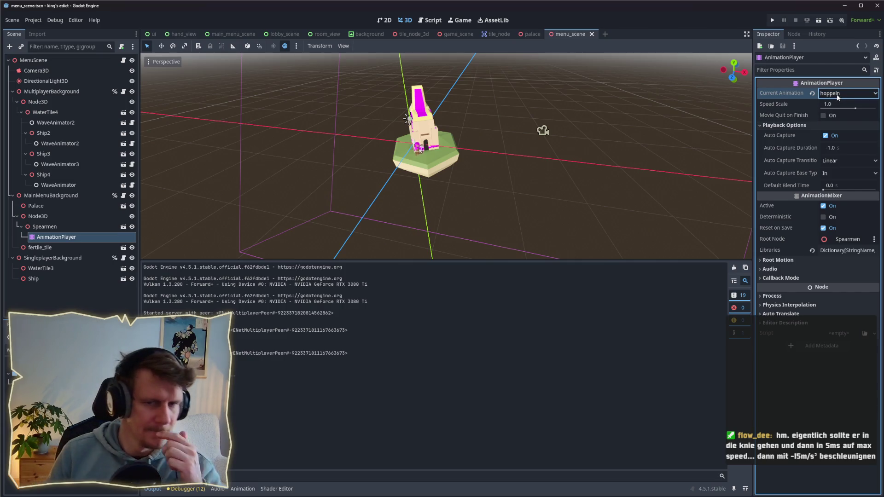
pyautogui.click(823, 206)
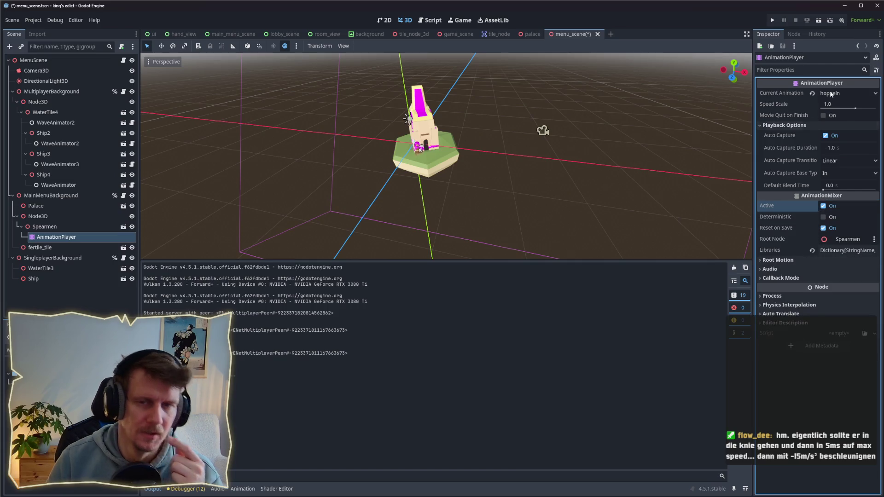
pyautogui.click(825, 136)
pyautogui.hotkey('ctrl', 's')
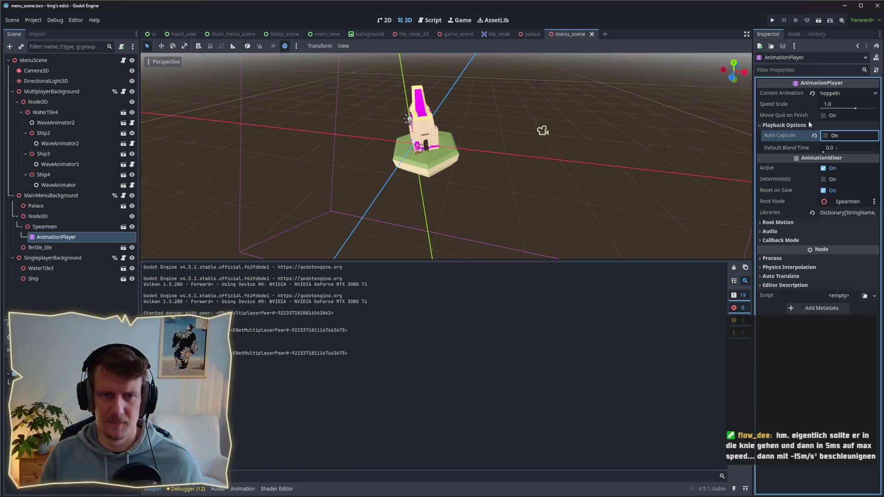
# Step: Re-enable Auto Capture, set Current Animation to [stop], and save the scene
pyautogui.click(826, 135)
pyautogui.click(838, 93)
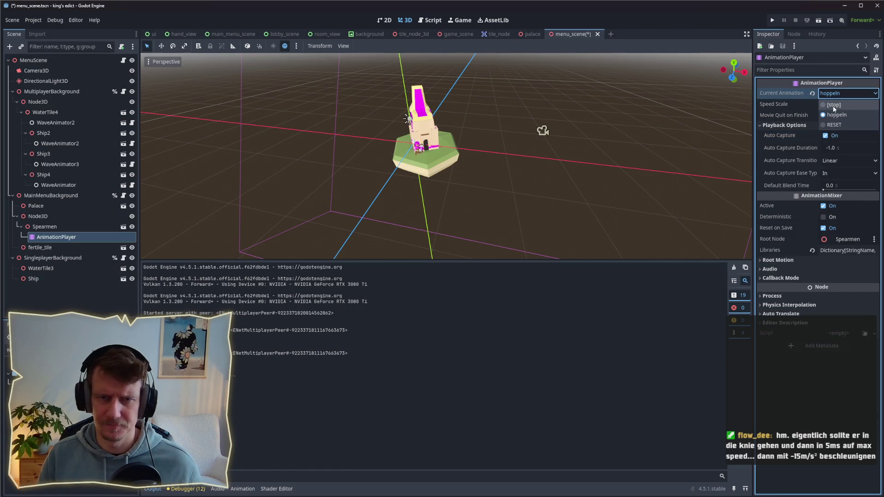
pyautogui.click(834, 105)
pyautogui.hotkey('ctrl', 's')
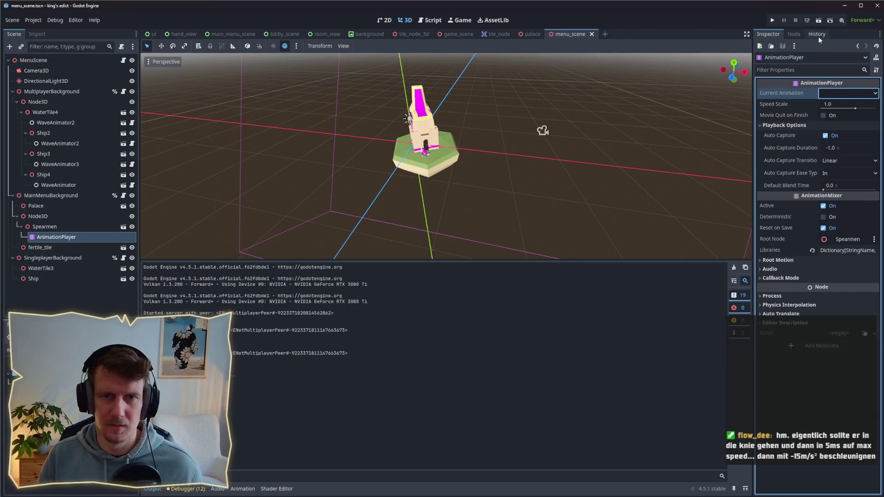
pyautogui.click(835, 97)
pyautogui.click(834, 105)
pyautogui.click(831, 95)
pyautogui.click(836, 115)
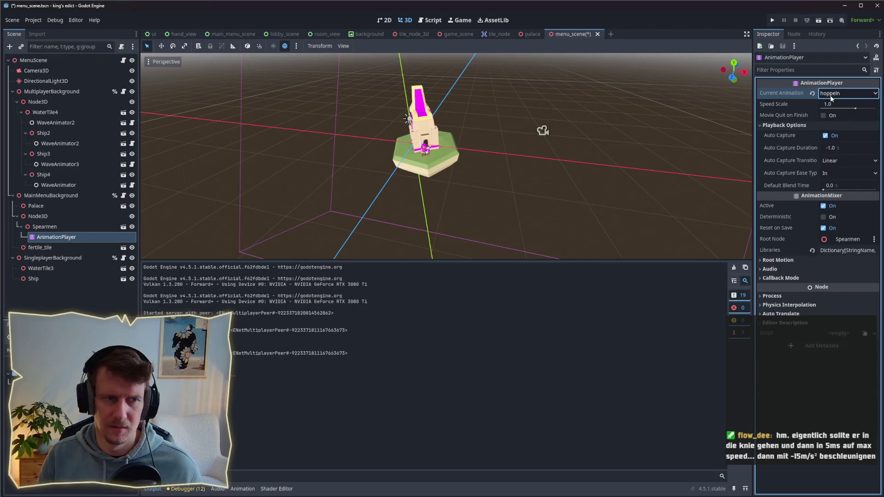
pyautogui.click(832, 96)
pyautogui.click(834, 105)
pyautogui.hotkey('ctrl', 's')
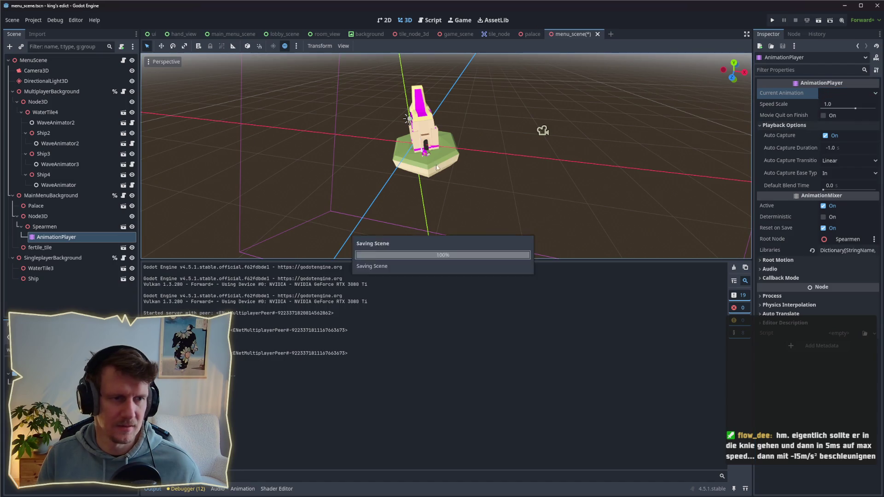
# Step: Set the Spearmen node's Y position to 0
pyautogui.click(47, 227)
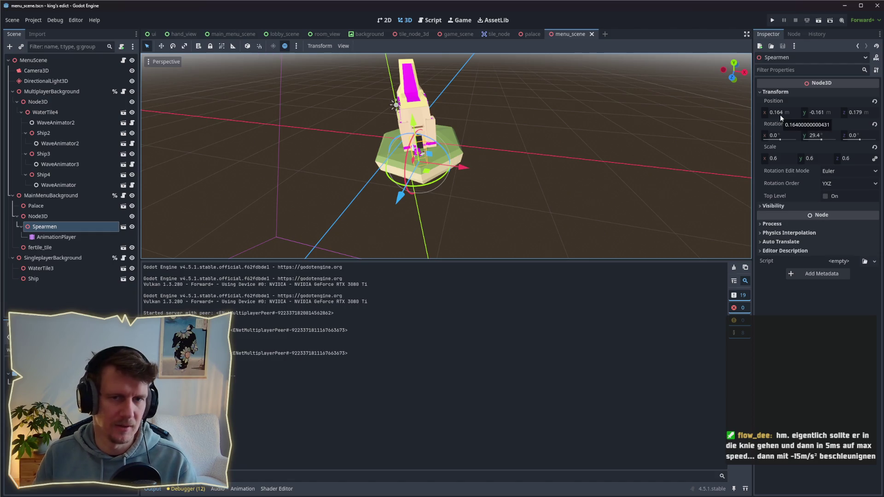
pyautogui.click(818, 112)
pyautogui.write('0')
pyautogui.press('Return')
pyautogui.click(795, 112)
# Step: Set the Spearmen's X and Z position to 0
pyautogui.write('0')
pyautogui.press('Tab')
pyautogui.write('0')
pyautogui.press('Return')
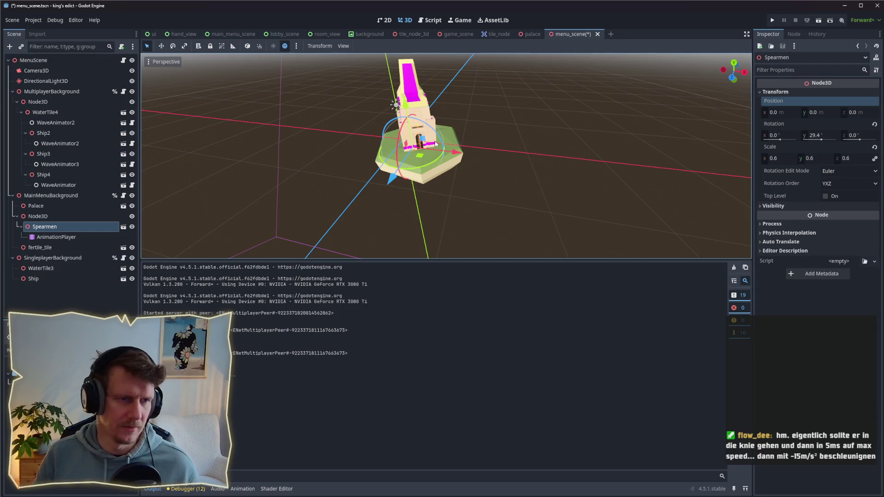
# Step: Drag the Spearmen's parent Node3D toward the island's front edge, then reselect the AnimationPlayer
pyautogui.scroll(8, 435, 144)
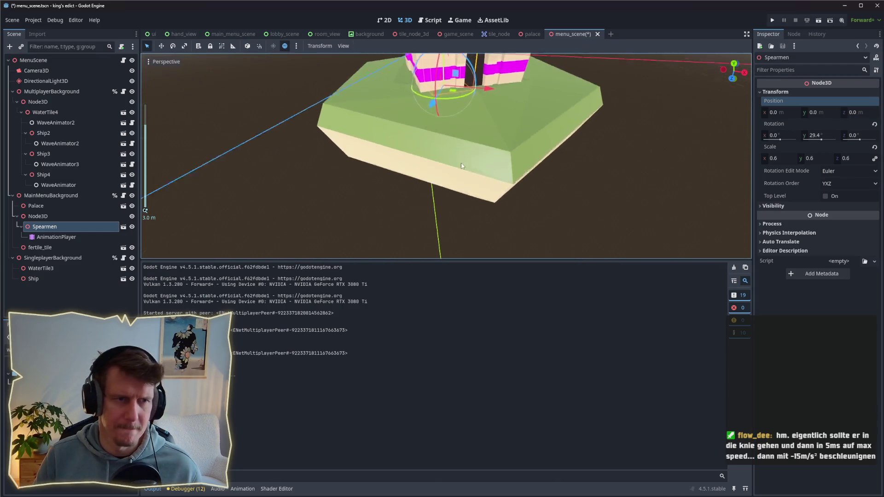
pyautogui.moveTo(461, 164); pyautogui.dragTo(404, 161)
pyautogui.click(38, 216)
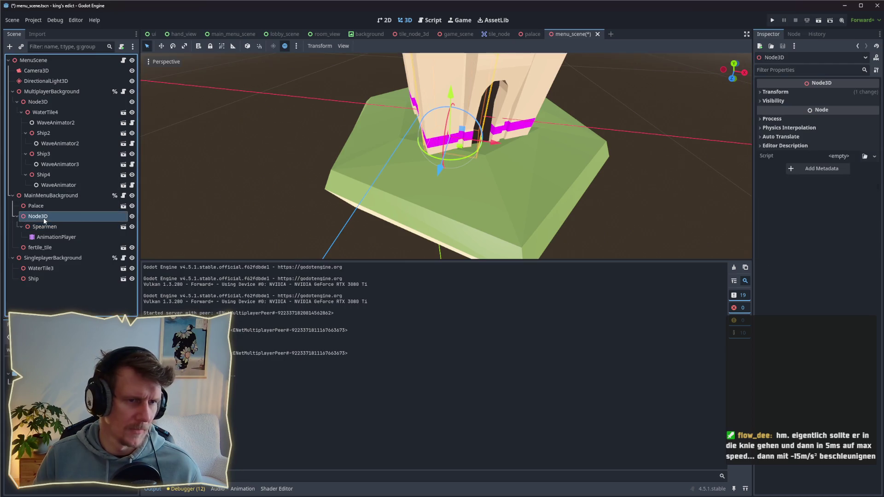
pyautogui.moveTo(459, 147); pyautogui.dragTo(471, 184)
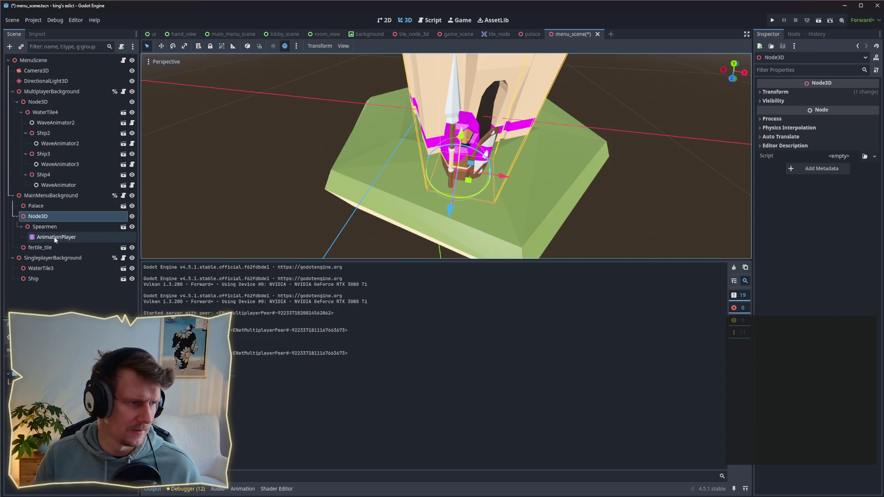
pyautogui.click(55, 236)
pyautogui.click(44, 227)
pyautogui.click(56, 237)
# Step: Keep the RESET animation's position:x key at 0.0, undoing a trial value of 0.179
pyautogui.scroll(-3, 461, 194)
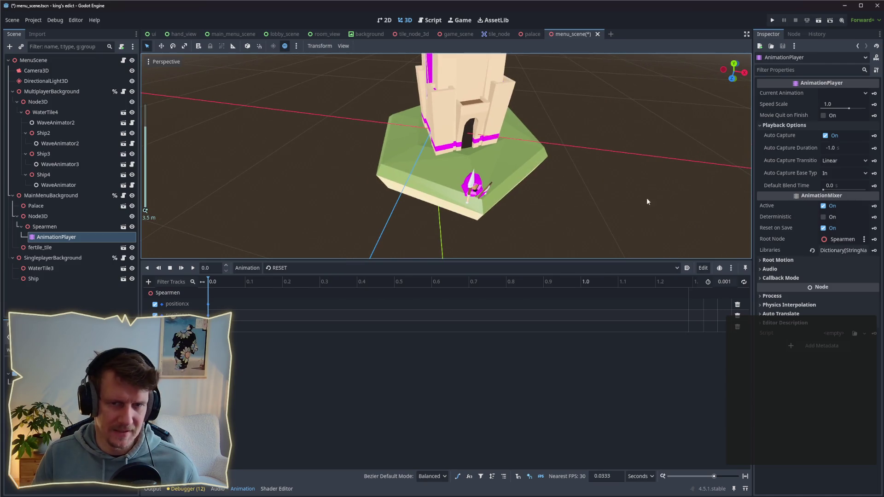
pyautogui.click(285, 270)
pyautogui.click(280, 289)
pyautogui.click(208, 304)
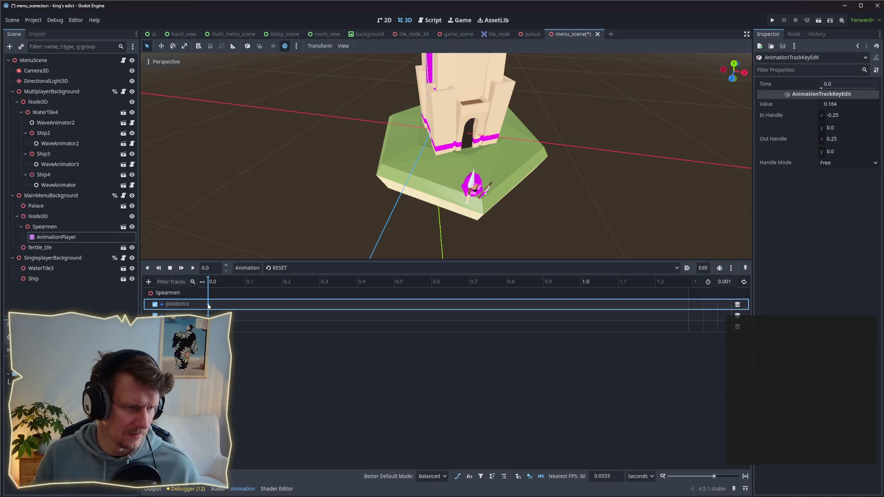
pyautogui.click(767, 104)
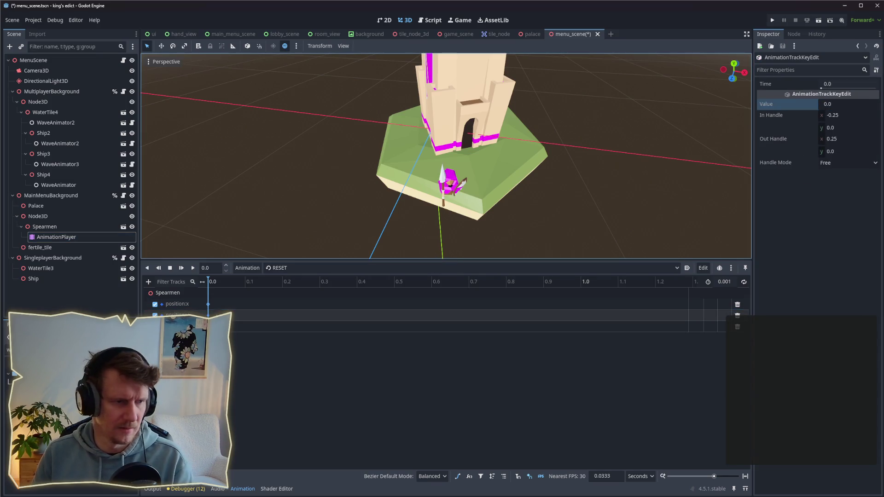
pyautogui.click(836, 105)
pyautogui.write('.179')
pyautogui.press('Return')
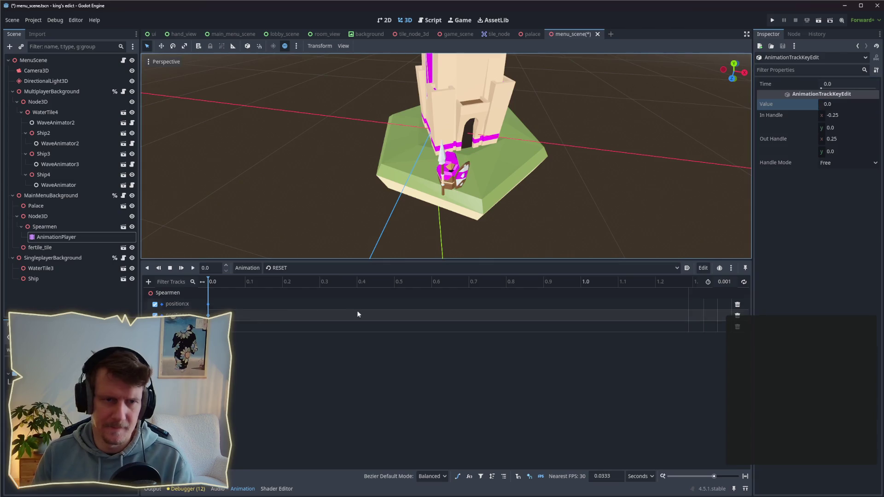
pyautogui.hotkey('ctrl', 'z')
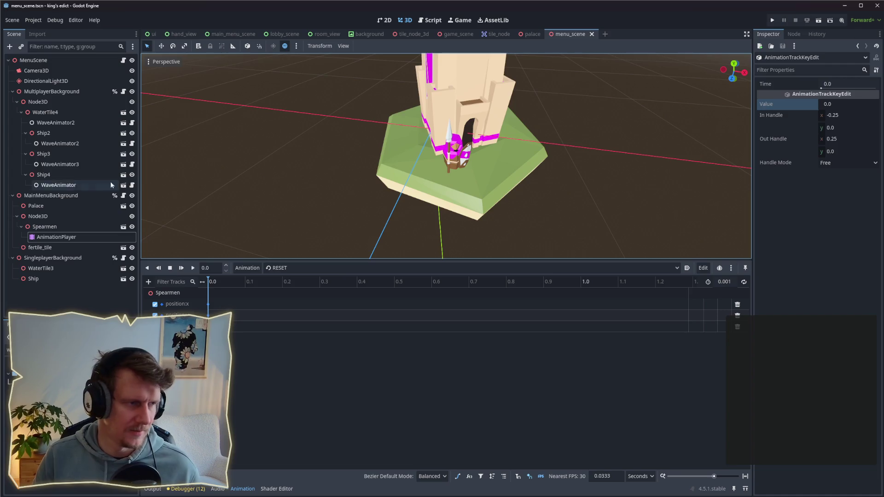
# Step: Select Spearmen and frame the view on it
pyautogui.click(53, 228)
pyautogui.press('f')
pyautogui.moveTo(512, 150); pyautogui.dragTo(508, 171)
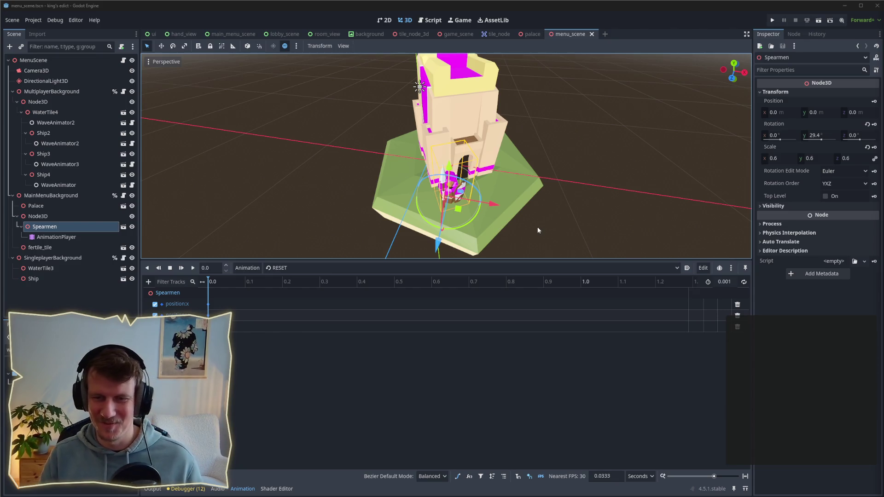
# Step: Cancel attaching a script to the AnimationPlayer, and open menu_scene.gd instead
pyautogui.moveTo(493, 223)
pyautogui.mouseDown()
pyautogui.moveTo(479, 211)
pyautogui.moveTo(478, 252)
pyautogui.moveTo(481, 19)
pyautogui.mouseUp()
pyautogui.click(75, 237)
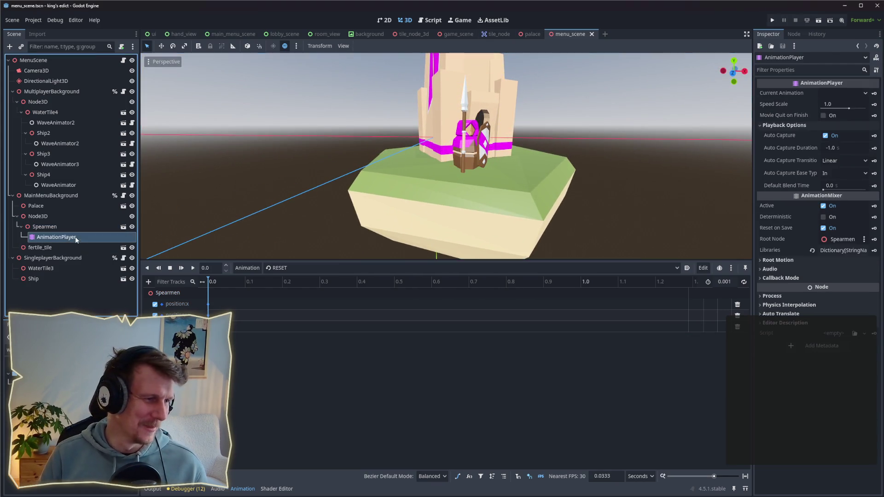
pyautogui.scroll(-3, 504, 156)
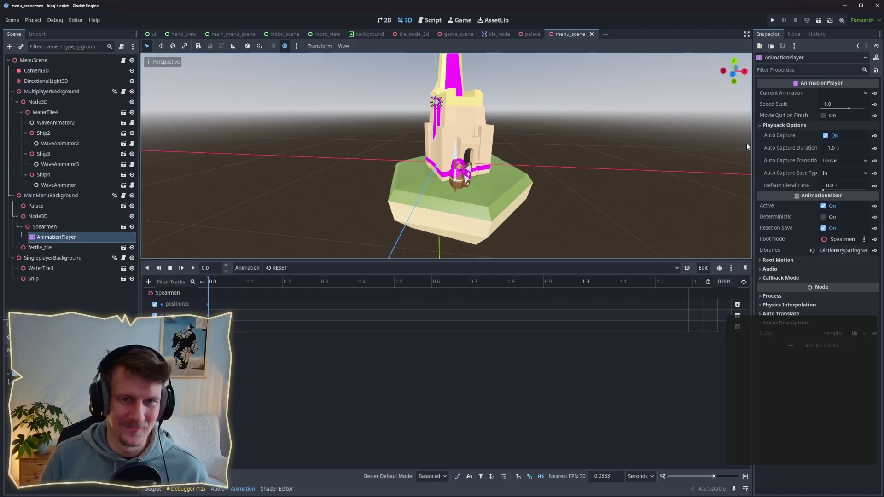
pyautogui.rightClick(66, 237)
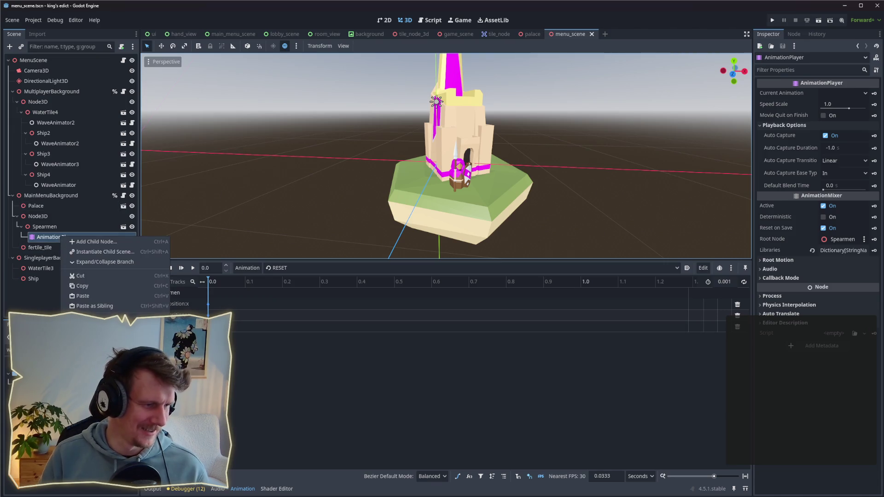
pyautogui.click(92, 340)
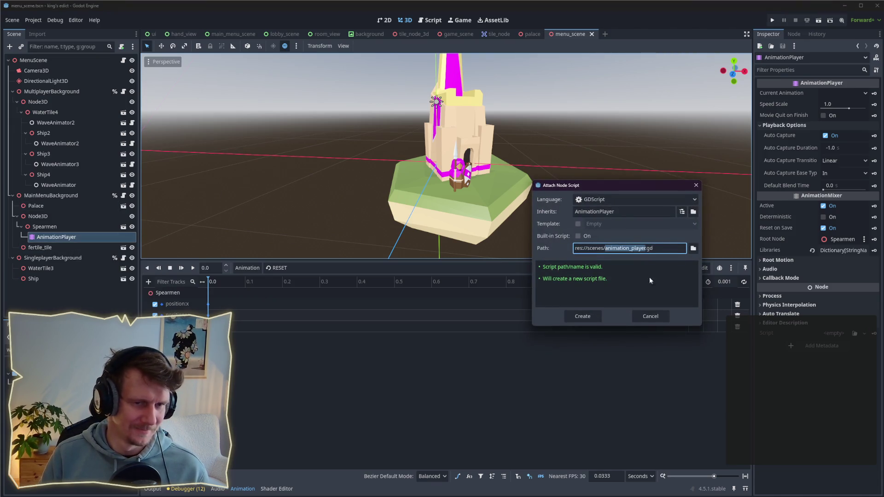
pyautogui.click(640, 314)
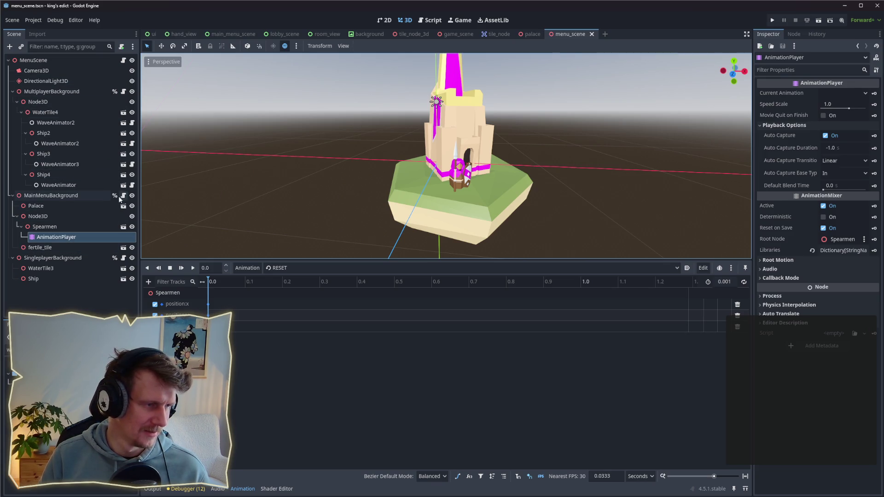
pyautogui.click(123, 60)
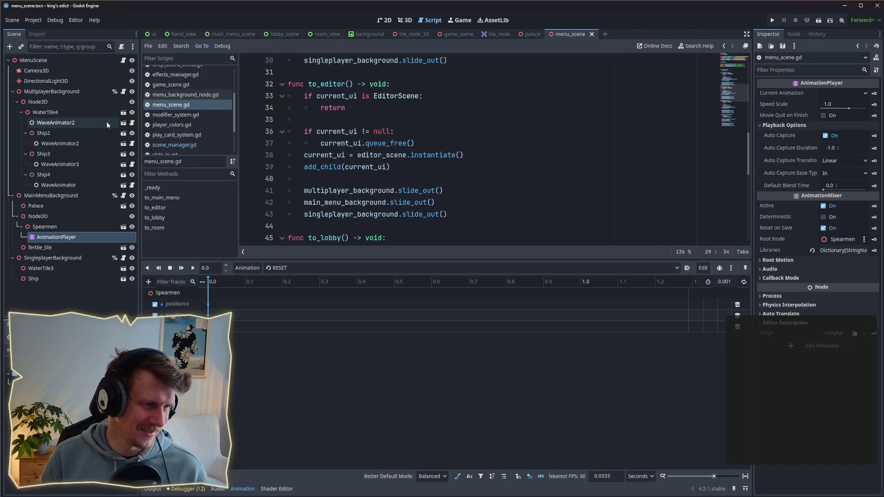
# Step: View menu_background_node.gd, then rename the Spearmen's parent Node3D to PatrolRoute
pyautogui.click(123, 195)
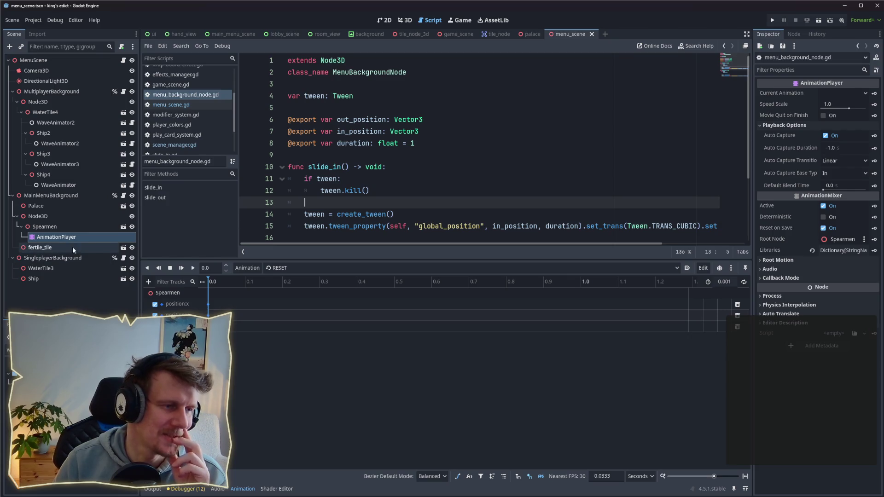
pyautogui.rightClick(60, 219)
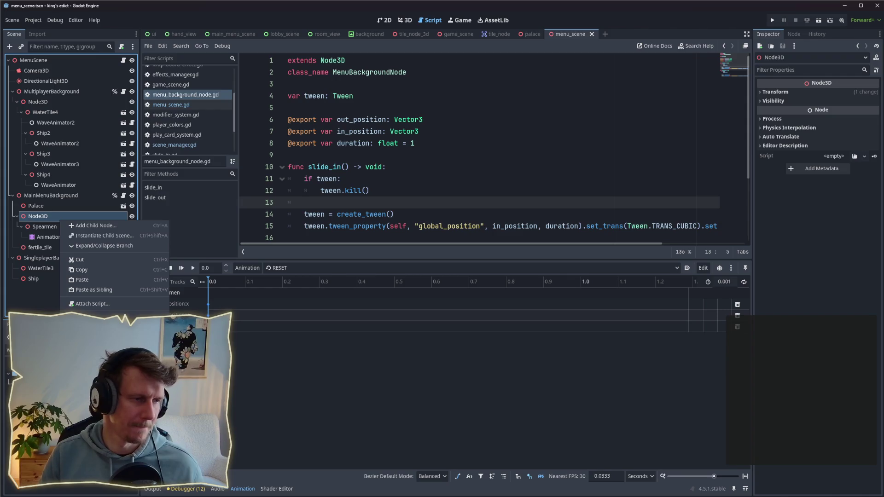
pyautogui.doubleClick(36, 217)
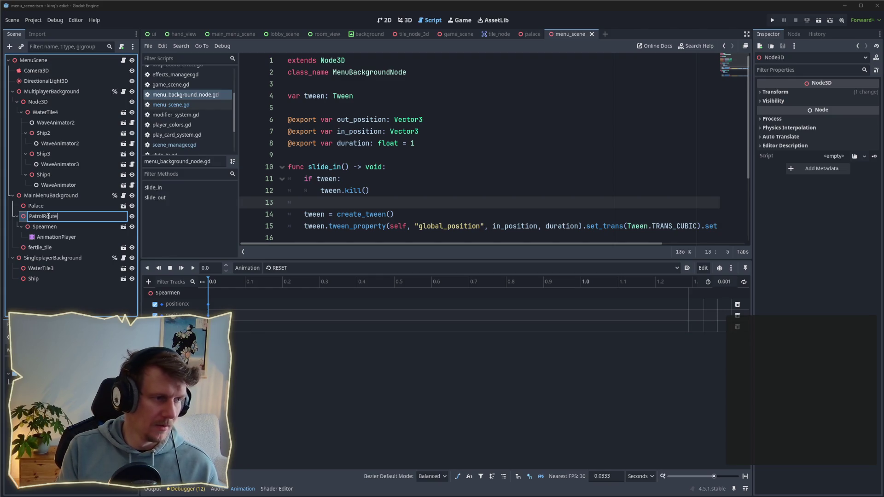
pyautogui.press('Return')
# Step: Attach a new patrol_route.gd script declaring class_name PatrolRouteAnimator, and save
pyautogui.rightClick(51, 217)
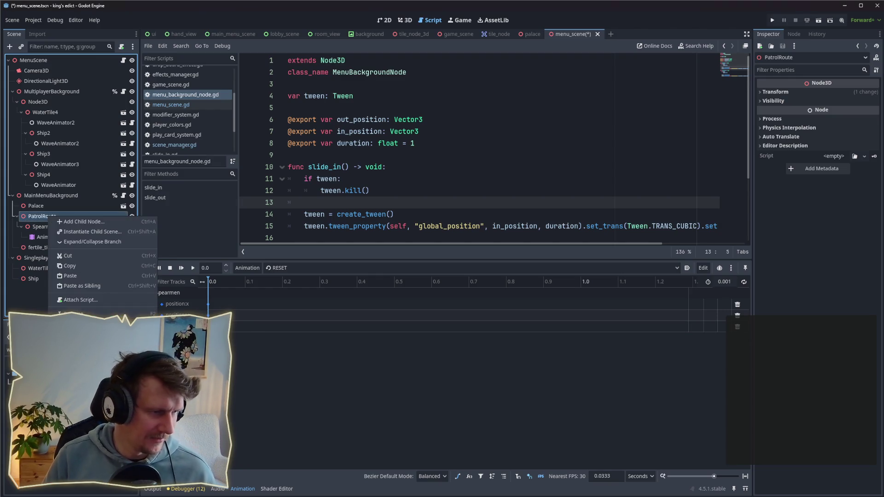
pyautogui.click(154, 300)
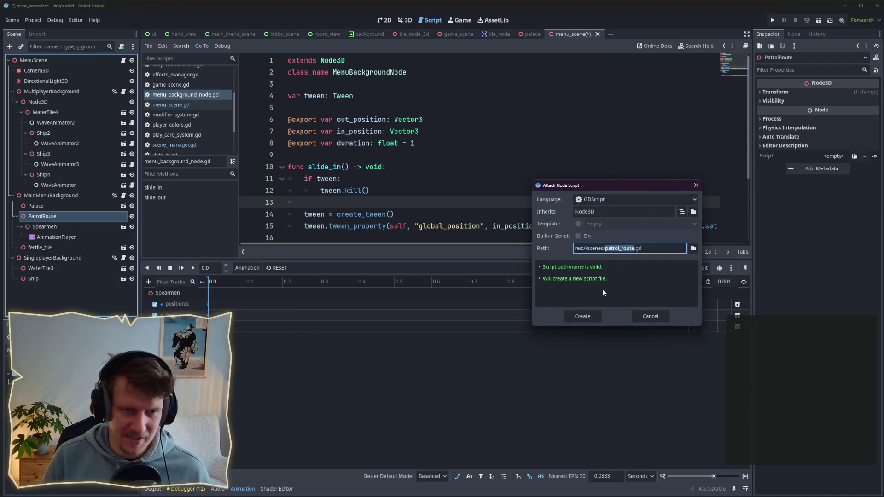
pyautogui.click(591, 316)
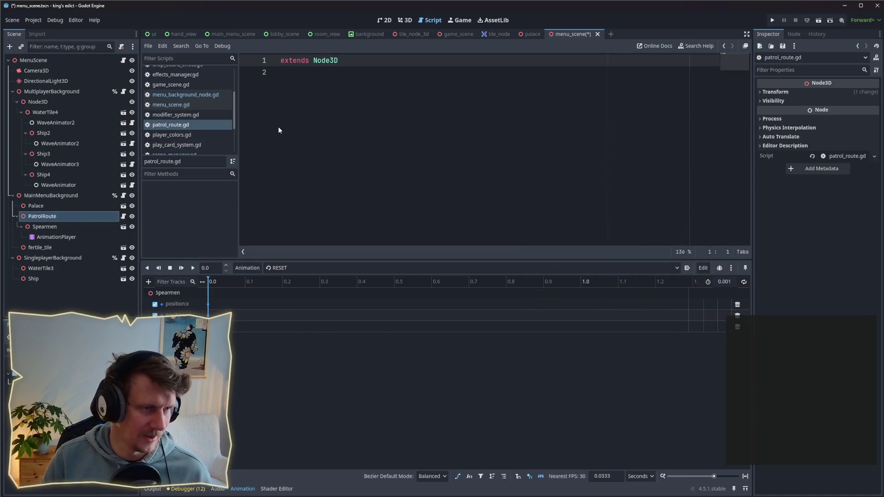
pyautogui.click(332, 76)
pyautogui.write('ass_p')
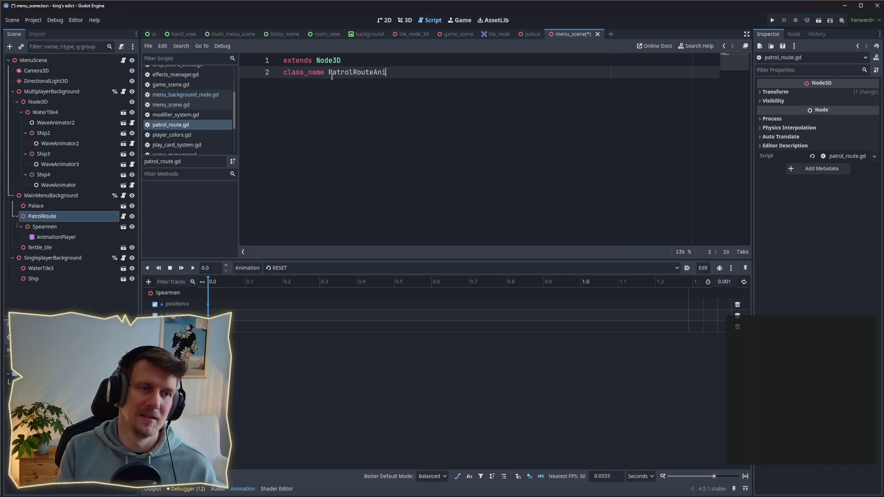
pyautogui.press('Down')
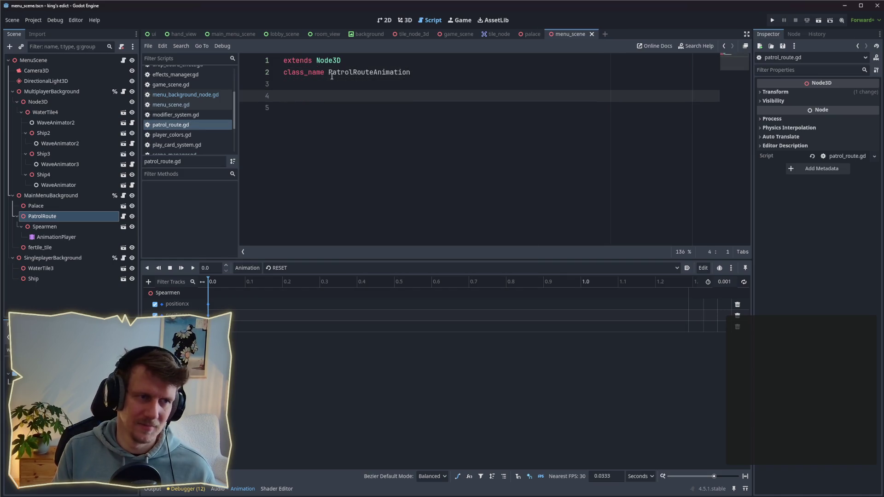
pyautogui.moveTo(410, 73); pyautogui.dragTo(400, 74)
pyautogui.write('r')
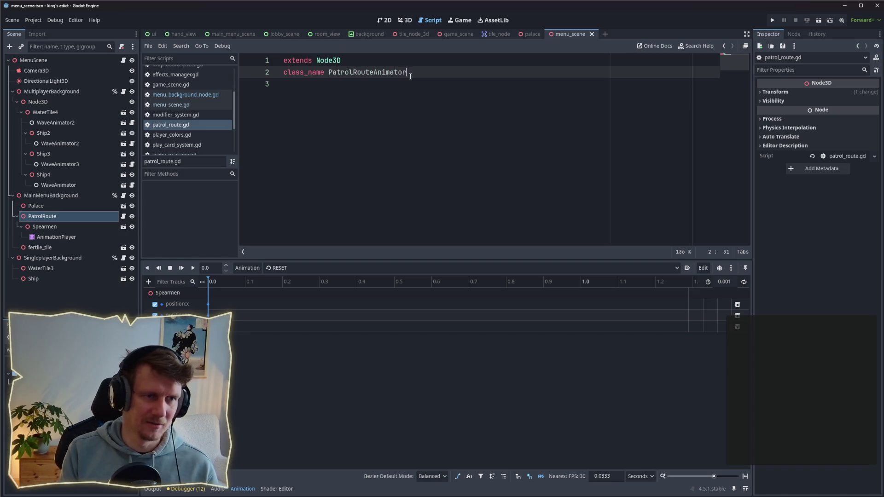
pyautogui.hotkey('ctrl', 's')
# Step: Rename the PatrolRoute node to PatrolRouteAnimator and save the scene
pyautogui.click(53, 222)
pyautogui.rightClick(53, 220)
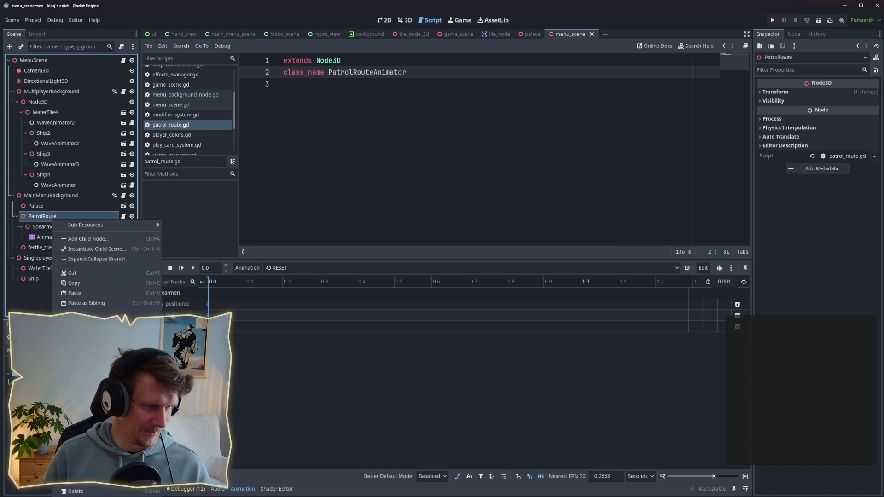
pyautogui.press('F2')
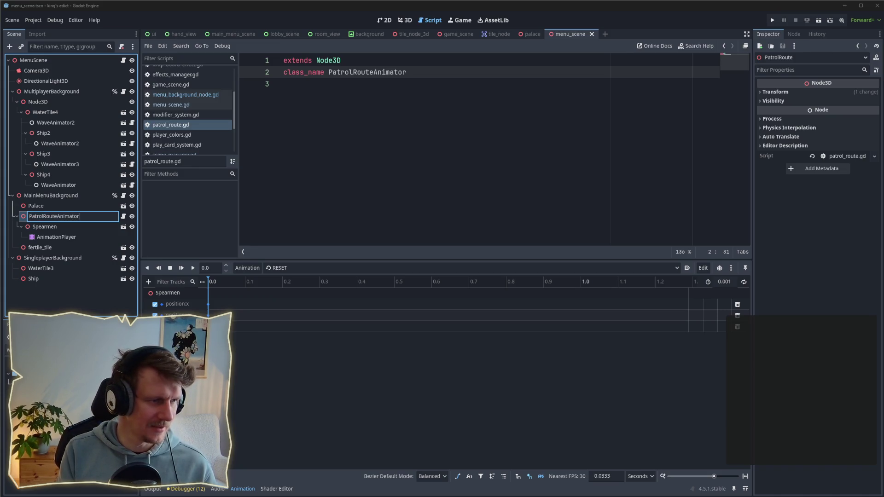
pyautogui.press('Return')
pyautogui.click(491, 115)
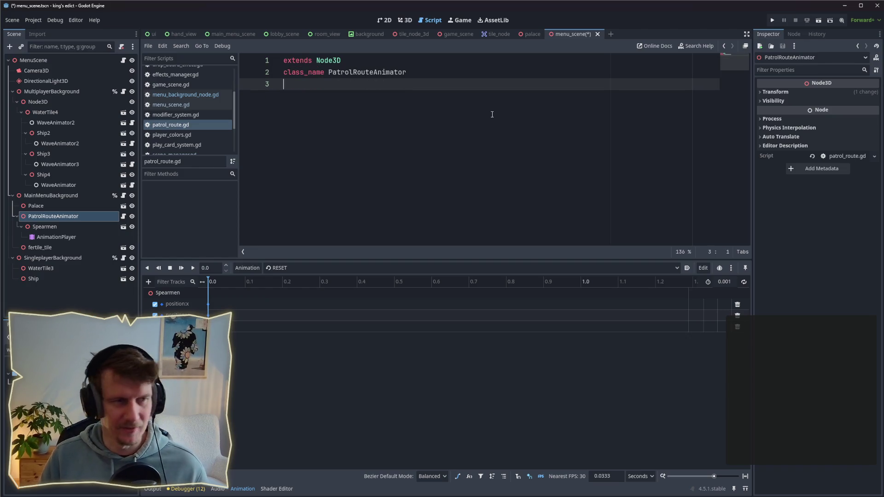
pyautogui.hotkey('ctrl', 's')
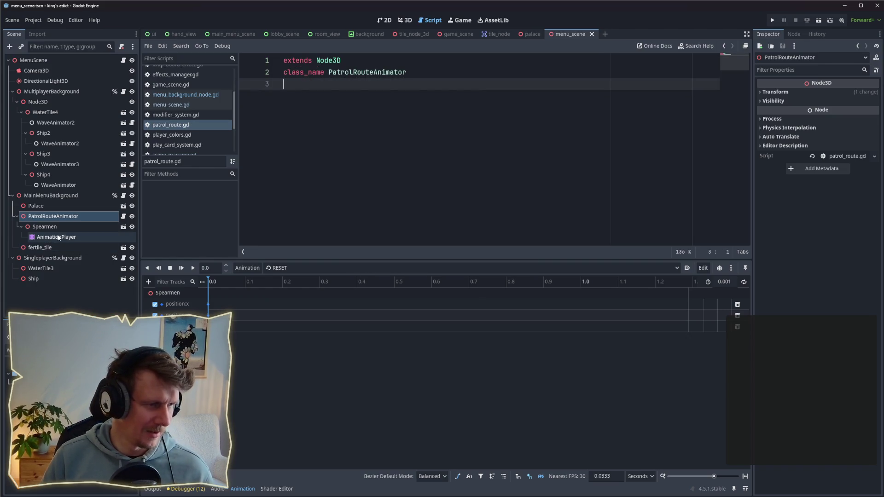
pyautogui.rightClick(68, 239)
pyautogui.moveTo(67, 238)
pyautogui.mouseDown()
pyautogui.moveTo(59, 263)
pyautogui.moveTo(89, 238)
pyautogui.mouseUp()
pyautogui.moveTo(310, 110); pyautogui.dragTo(303, 90)
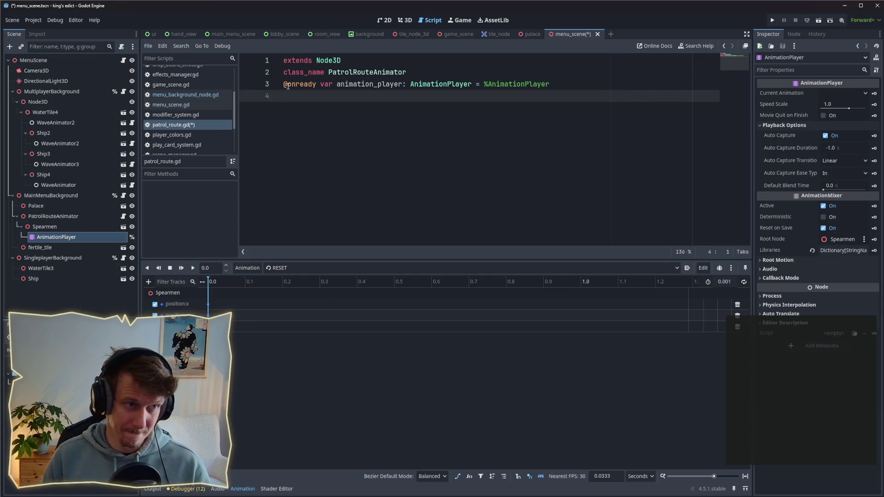
pyautogui.click(432, 131)
pyautogui.press('Return')
pyautogui.press('Return')
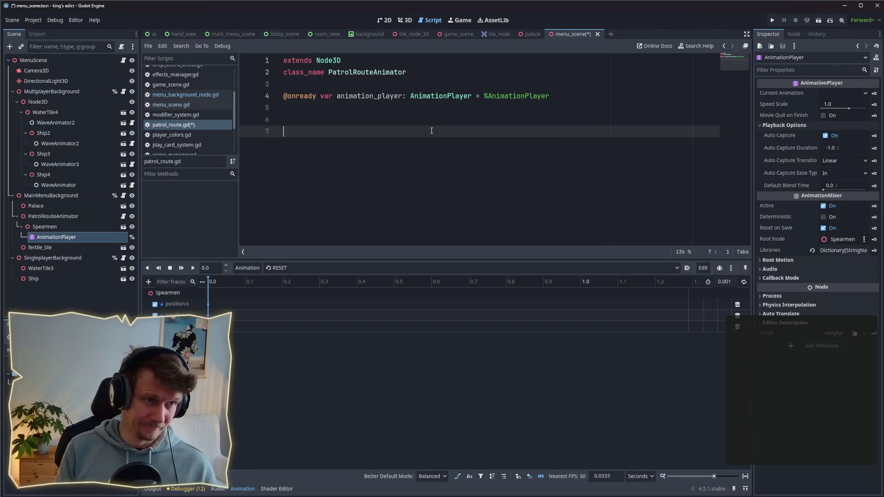
# Step: Add a _ready function calling animation_player.play("hoppeln"), save, and run the project
pyautogui.write('ani')
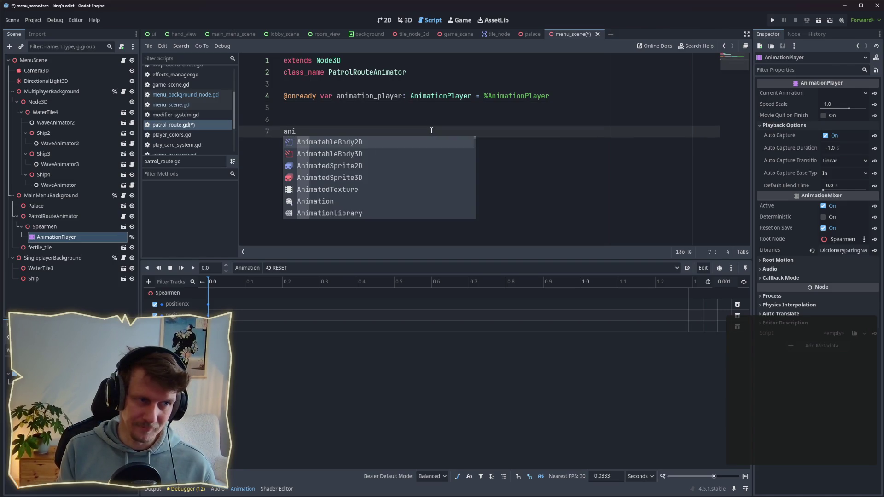
pyautogui.press('BackSpace')
pyautogui.press('BackSpace')
pyautogui.press('BackSpace')
pyautogui.write('f')
pyautogui.press('BackSpace')
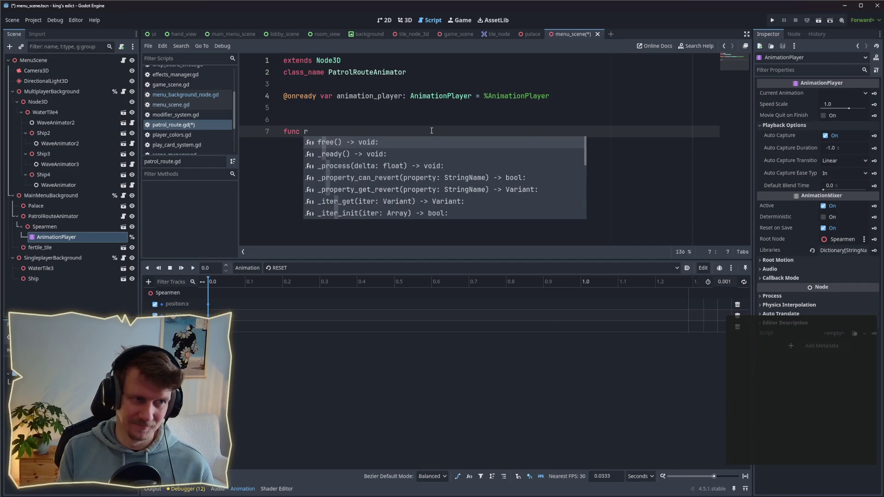
pyautogui.press('Down')
pyautogui.press('Return')
pyautogui.press('Return')
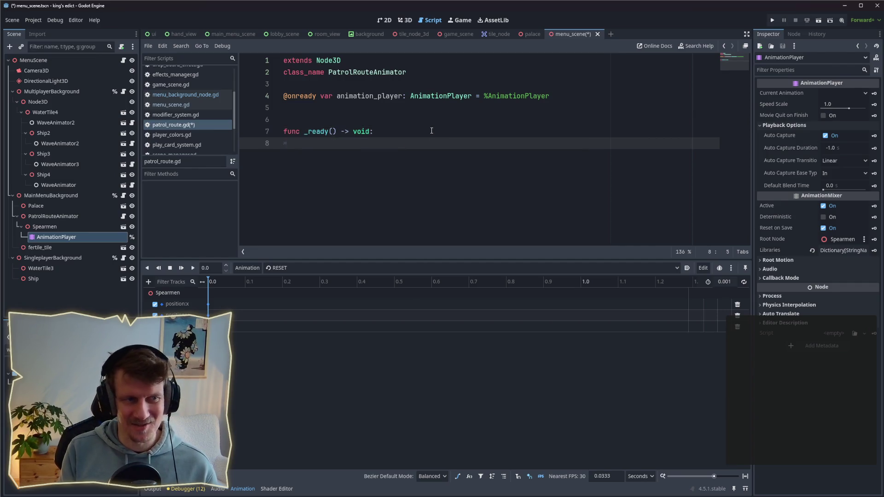
pyautogui.write('r_')
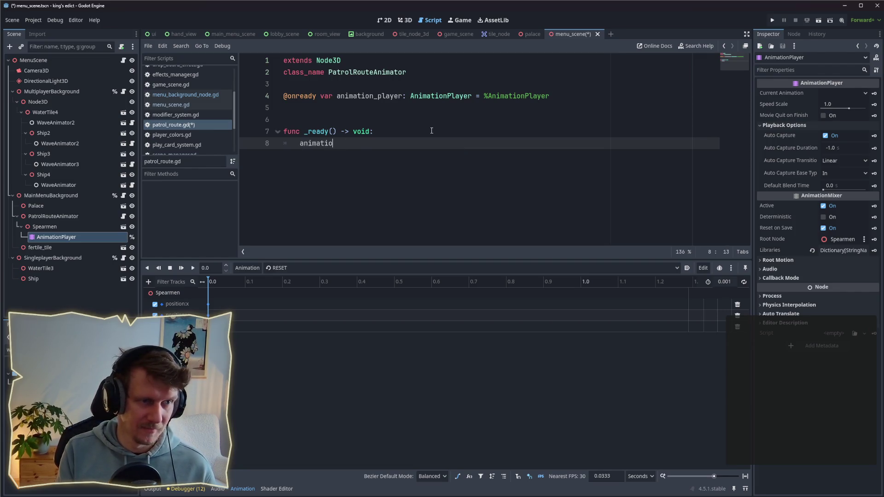
pyautogui.write('n_play')
pyautogui.press('Return')
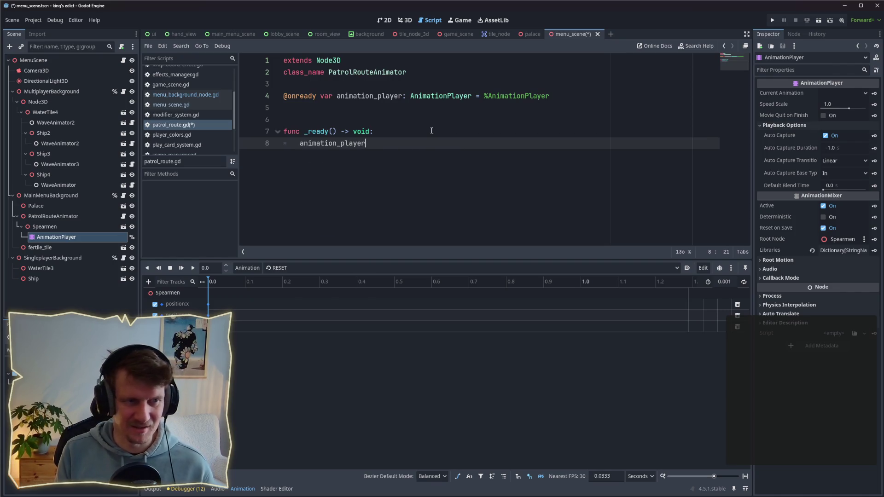
pyautogui.write('.play')
pyautogui.press('Return')
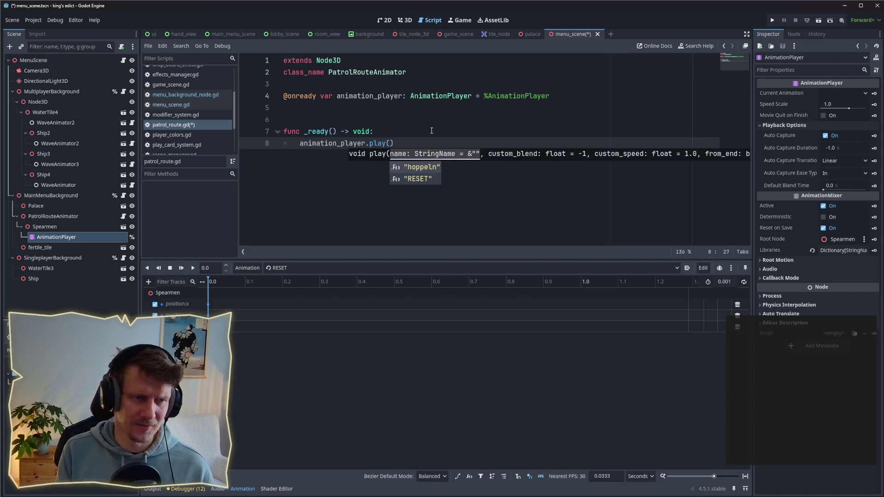
pyautogui.press('Return')
pyautogui.hotkey('ctrl', 's')
pyautogui.click(466, 114)
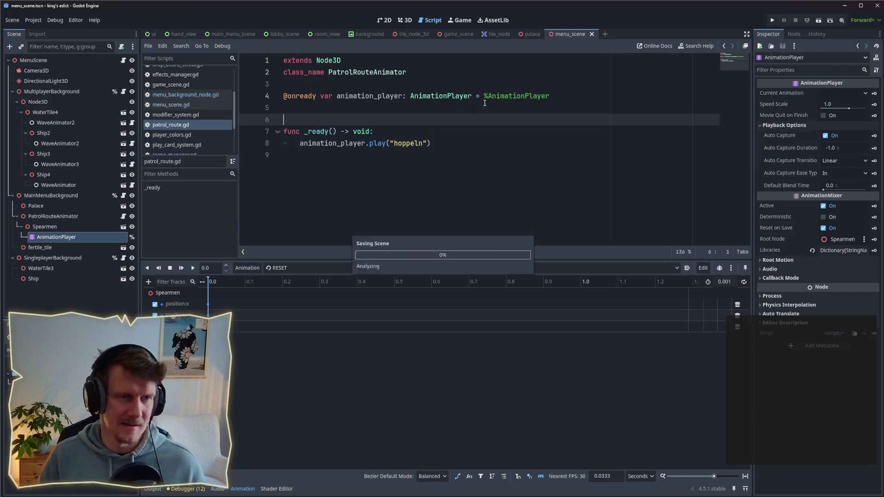
pyautogui.click(773, 20)
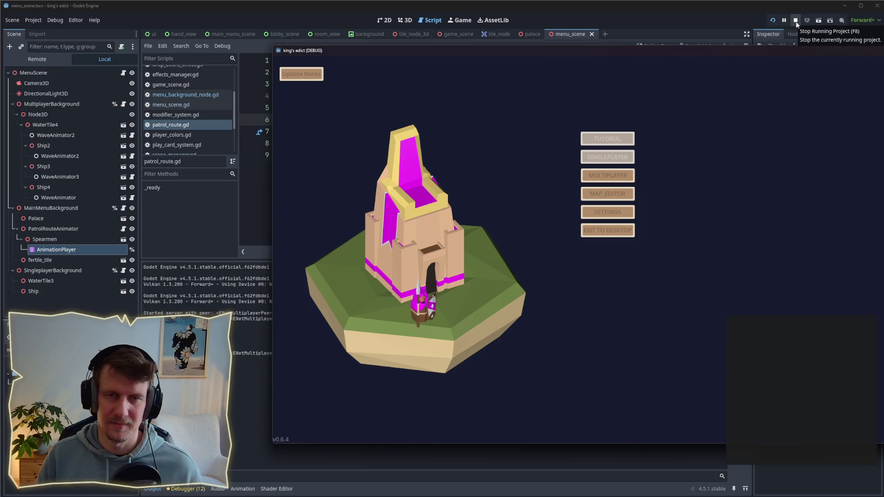
# Step: Stop the game and return to the 3D view with PatrolRouteAnimator selected
pyautogui.click(796, 21)
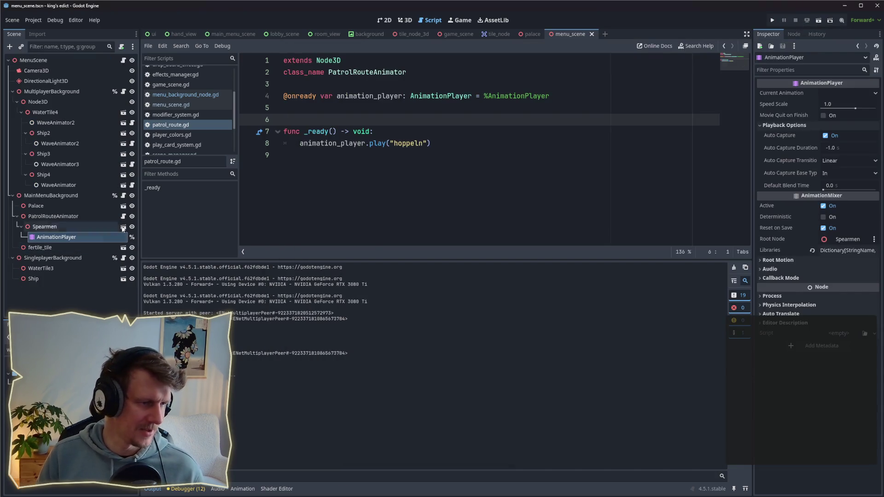
pyautogui.click(400, 24)
pyautogui.scroll(10, 424, 169)
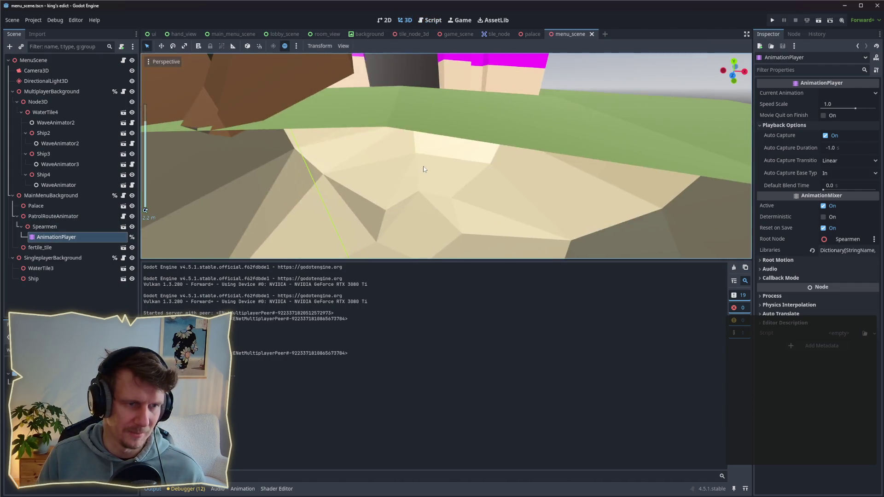
pyautogui.scroll(-5, 424, 169)
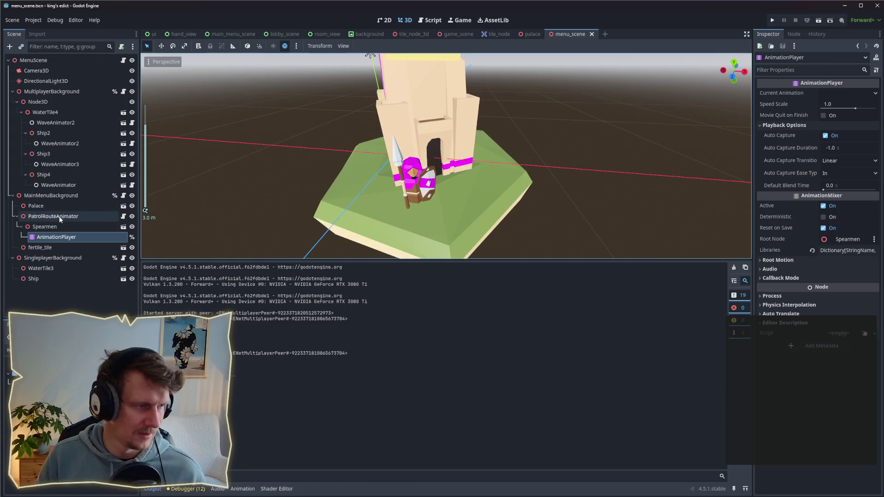
pyautogui.click(59, 227)
pyautogui.click(53, 216)
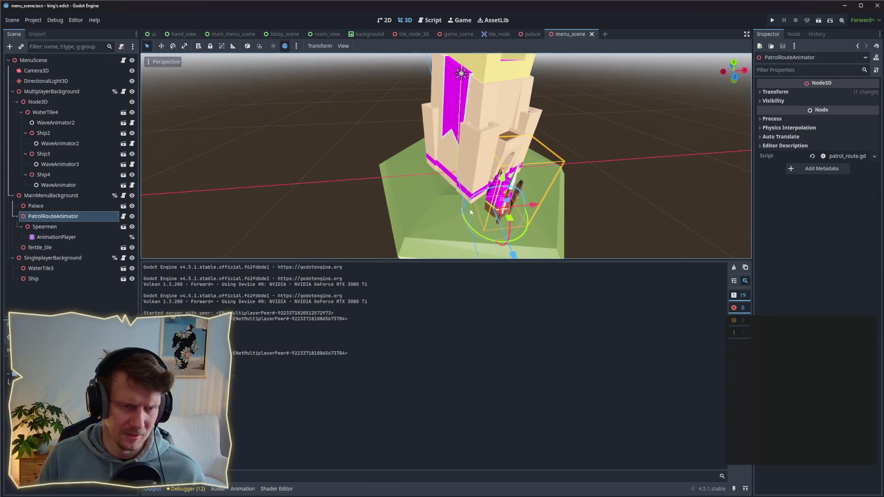
# Step: Select the AnimationPlayer, rerun the game through its lobby and main menu, then stop it
pyautogui.click(44, 226)
pyautogui.click(57, 237)
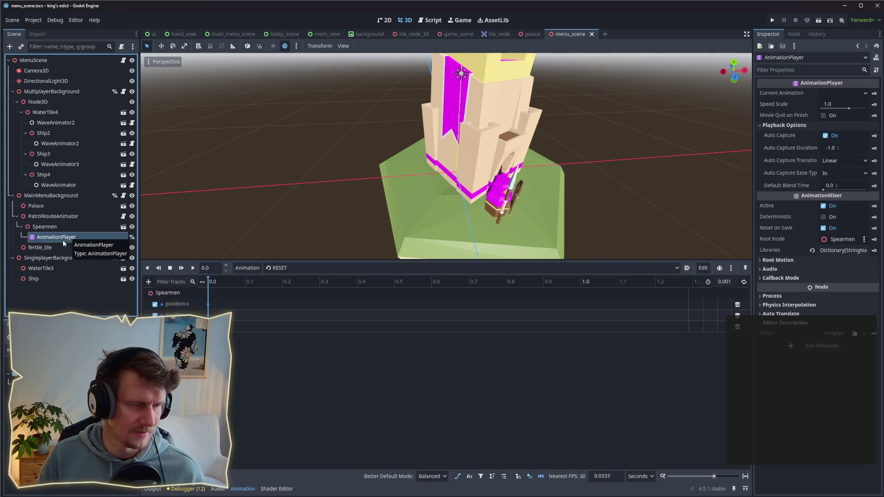
pyautogui.press('F5')
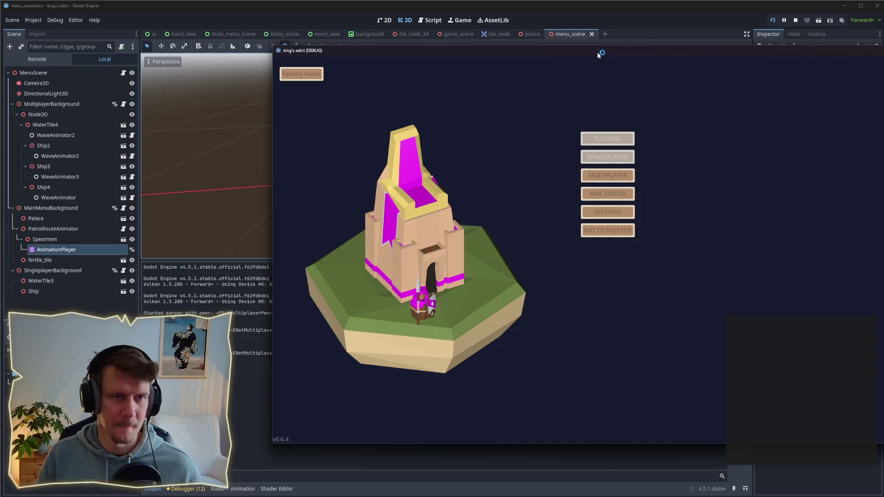
pyautogui.click(444, 169)
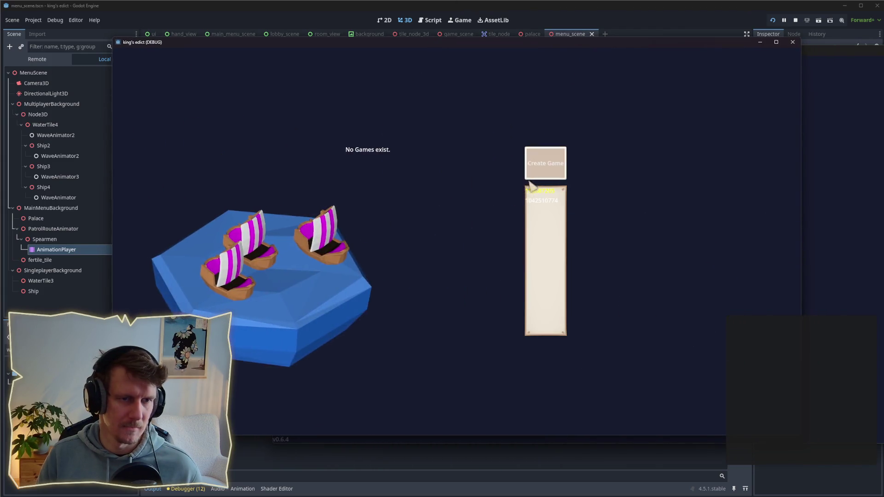
pyautogui.press('Escape')
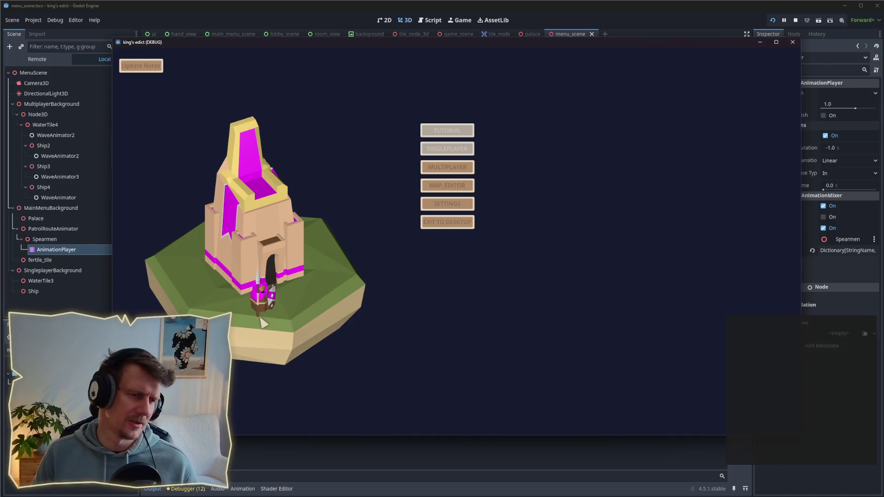
pyautogui.click(792, 42)
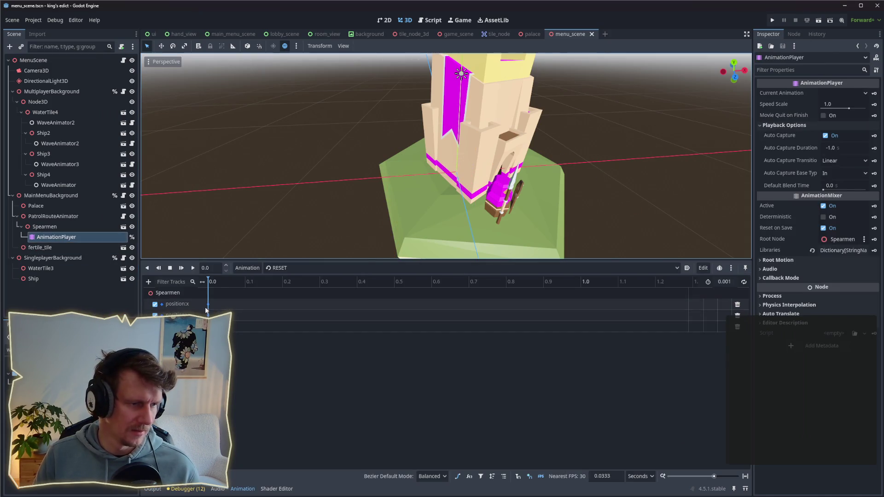
# Step: Switch to hoppeln, set its starting key's value to 0.0, and show position:y as a Bezier curve
pyautogui.click(209, 304)
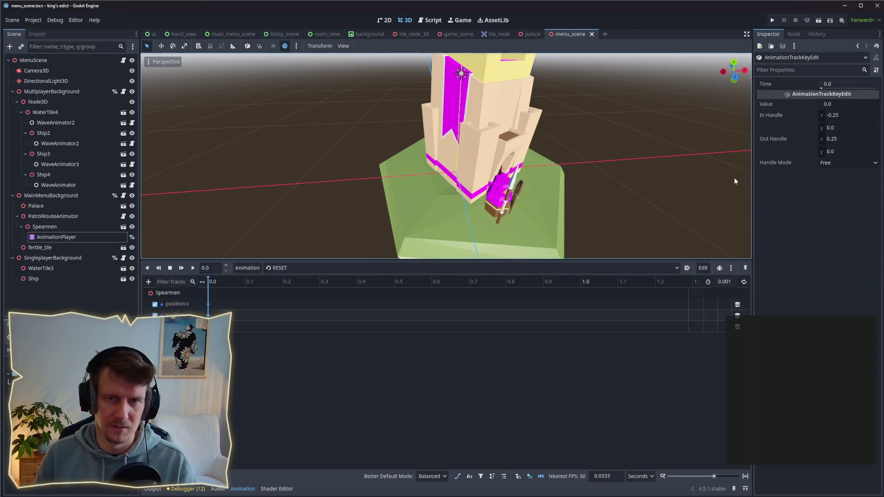
pyautogui.click(277, 267)
pyautogui.click(276, 288)
pyautogui.click(209, 304)
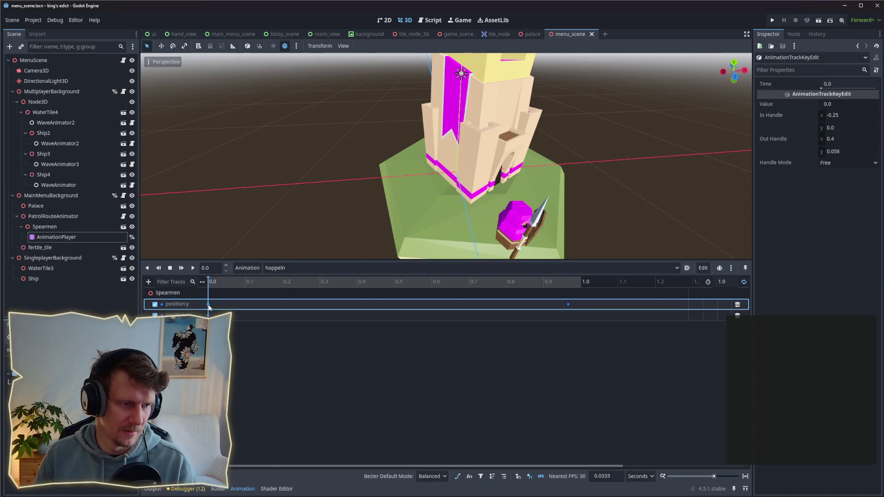
pyautogui.click(208, 315)
pyautogui.moveTo(836, 108); pyautogui.dragTo(831, 119)
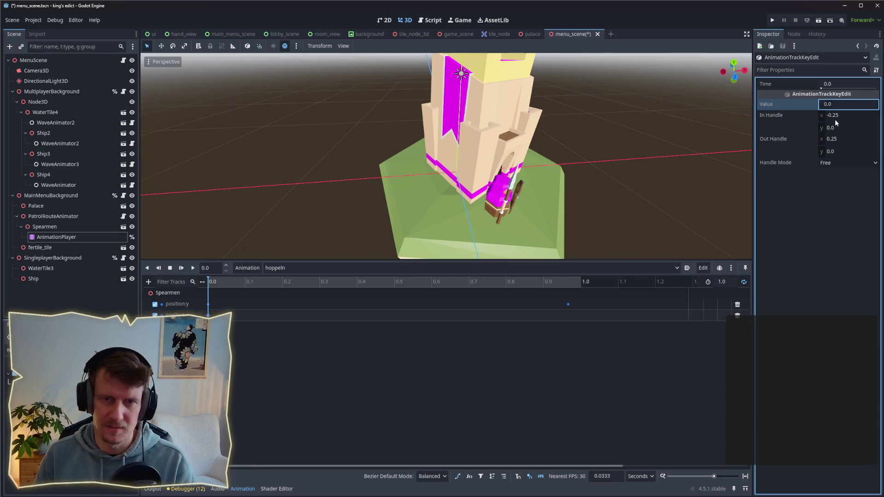
pyautogui.moveTo(531, 221)
pyautogui.mouseDown()
pyautogui.moveTo(559, 203)
pyautogui.moveTo(544, 206)
pyautogui.mouseUp()
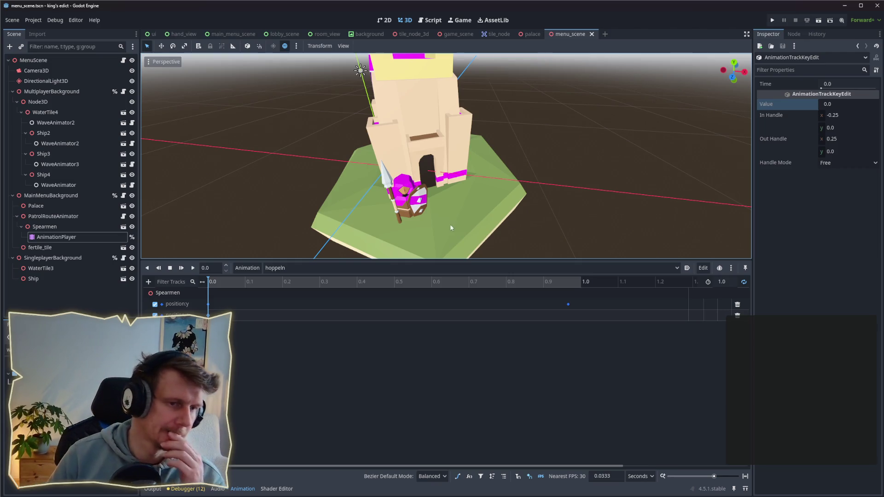
pyautogui.click(216, 309)
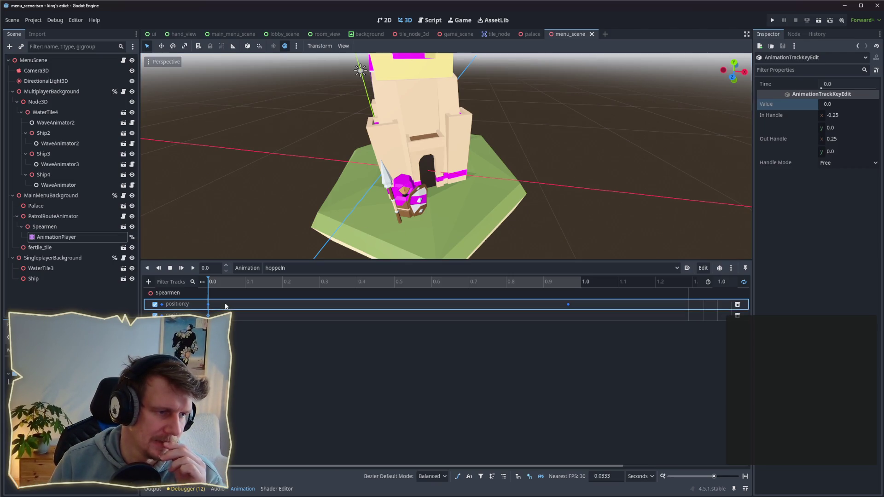
pyautogui.click(458, 477)
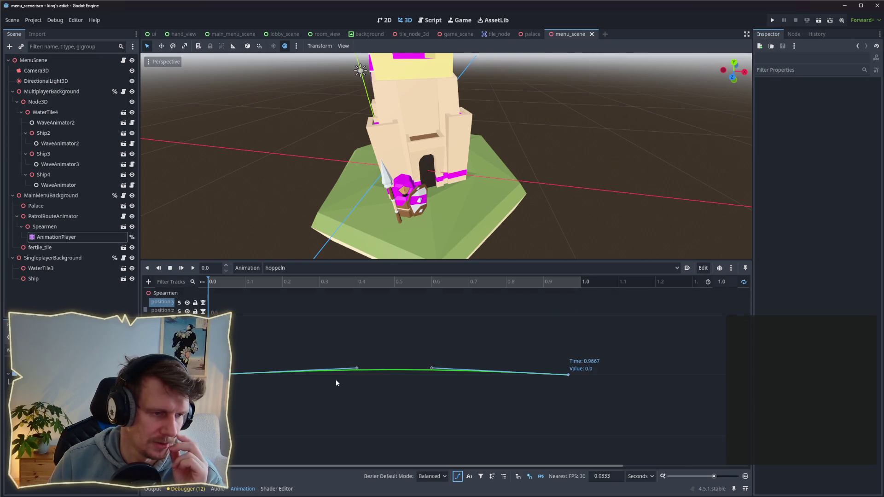
# Step: Reshape the left part of the hoppeln curve and play it to preview the hop
pyautogui.moveTo(356, 370)
pyautogui.mouseDown()
pyautogui.moveTo(285, 368)
pyautogui.moveTo(482, 369)
pyautogui.mouseUp()
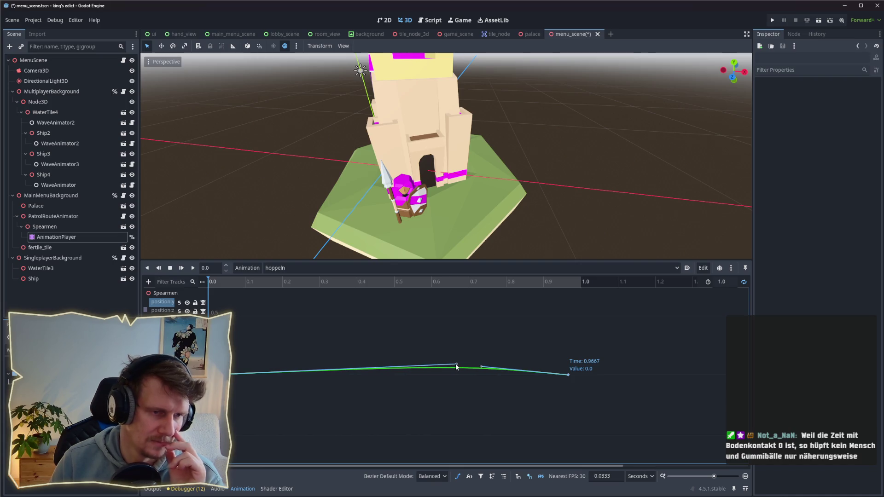
pyautogui.click(192, 268)
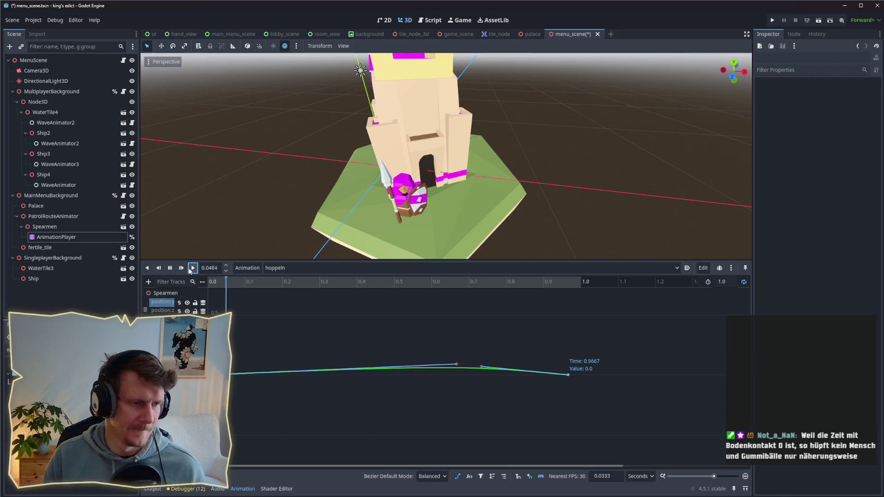
pyautogui.moveTo(443, 227); pyautogui.dragTo(447, 216)
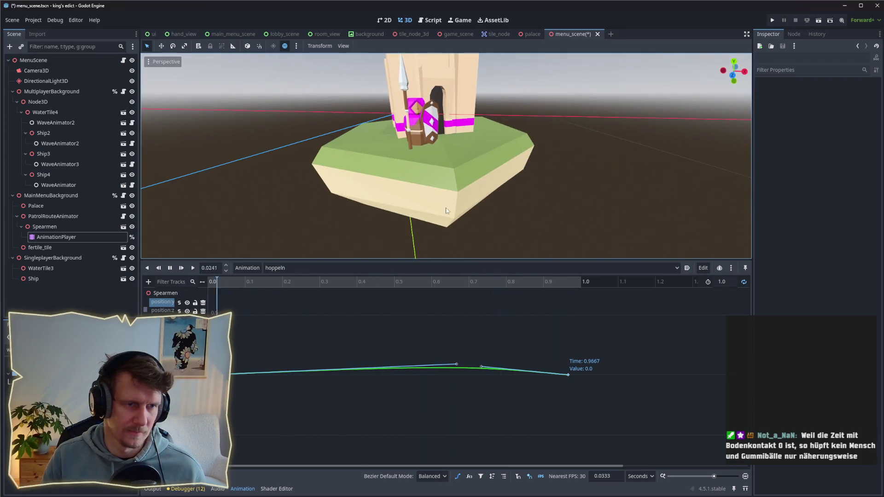
pyautogui.scroll(5, 444, 202)
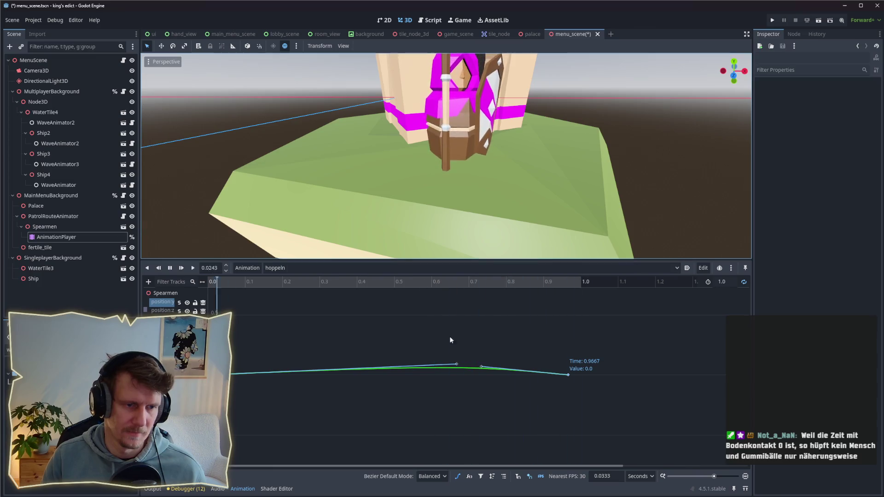
# Step: Flatten the hop and pull the end key back to about 0.63 s with shorter tangents
pyautogui.moveTo(458, 363); pyautogui.dragTo(467, 372)
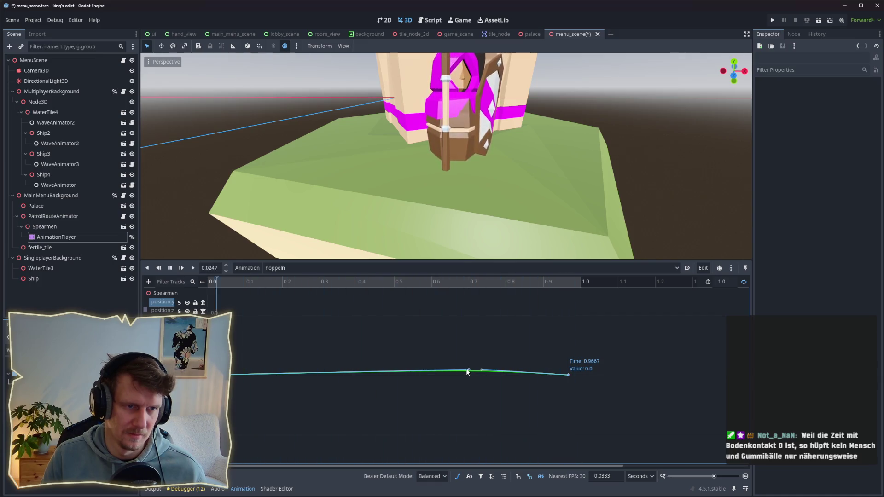
pyautogui.moveTo(568, 374); pyautogui.dragTo(496, 375)
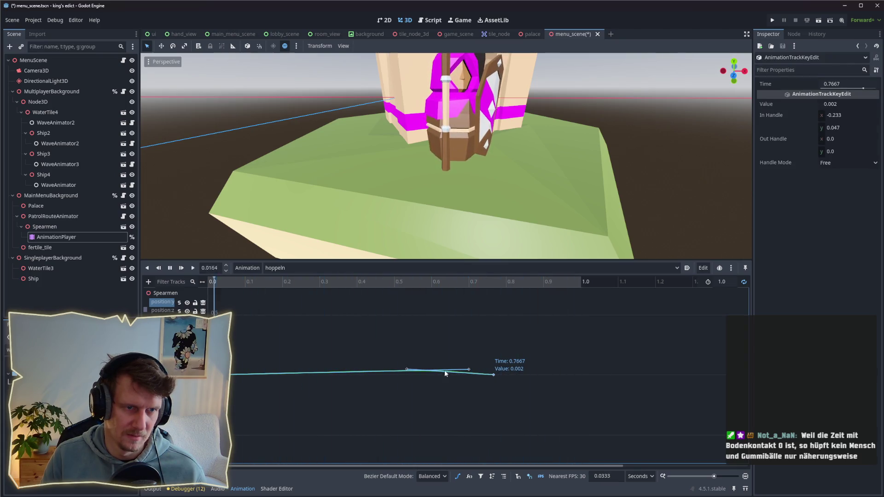
pyautogui.moveTo(466, 371); pyautogui.dragTo(375, 371)
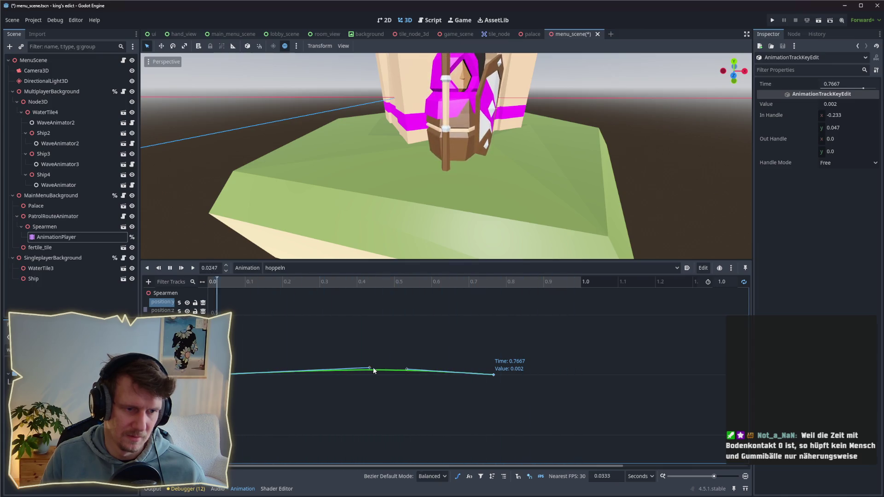
pyautogui.moveTo(491, 375); pyautogui.dragTo(437, 377)
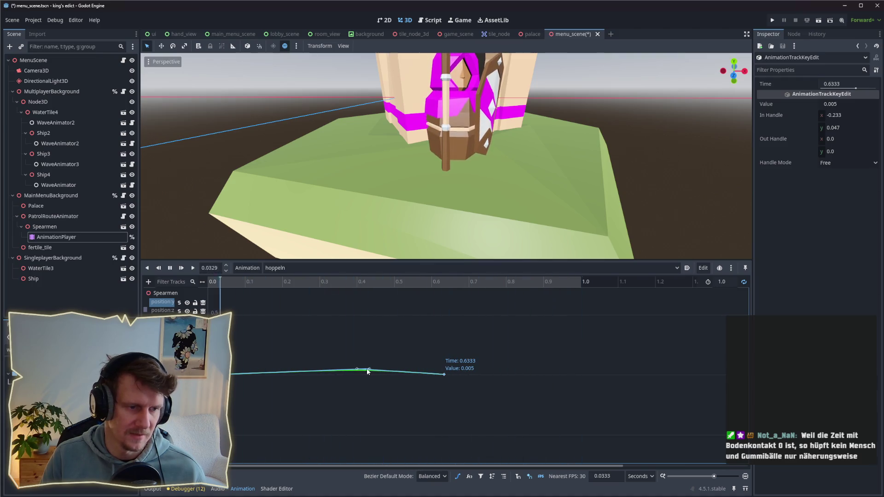
pyautogui.moveTo(358, 369); pyautogui.dragTo(382, 368)
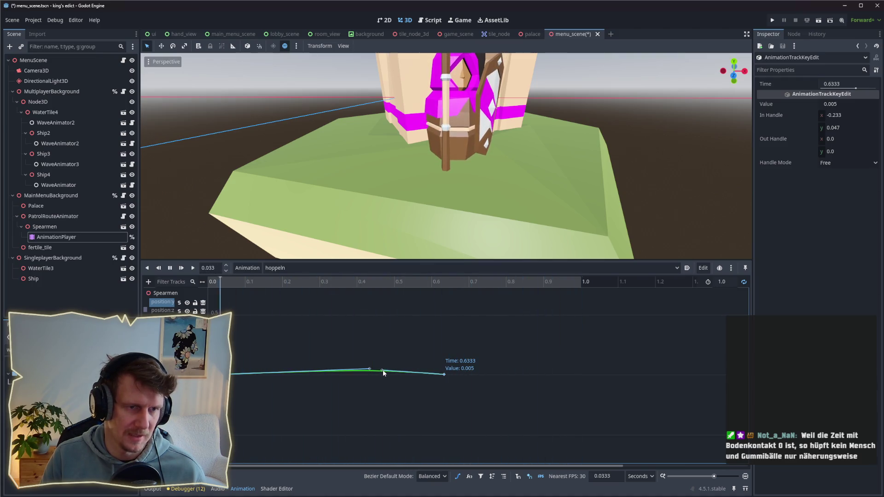
pyautogui.moveTo(368, 368); pyautogui.dragTo(320, 369)
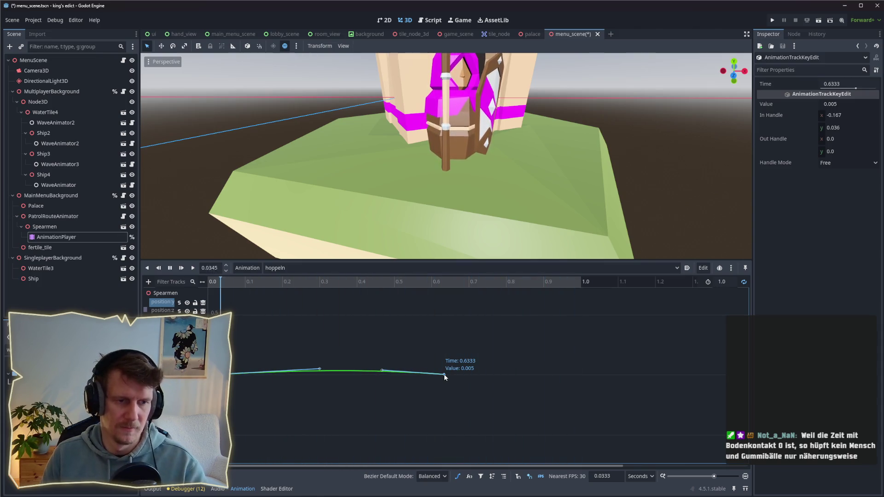
pyautogui.click(837, 104)
# Step: Set the key's value to 0.0 and the hoppeln animation length to 0.6 seconds
pyautogui.write('0')
pyautogui.press('Return')
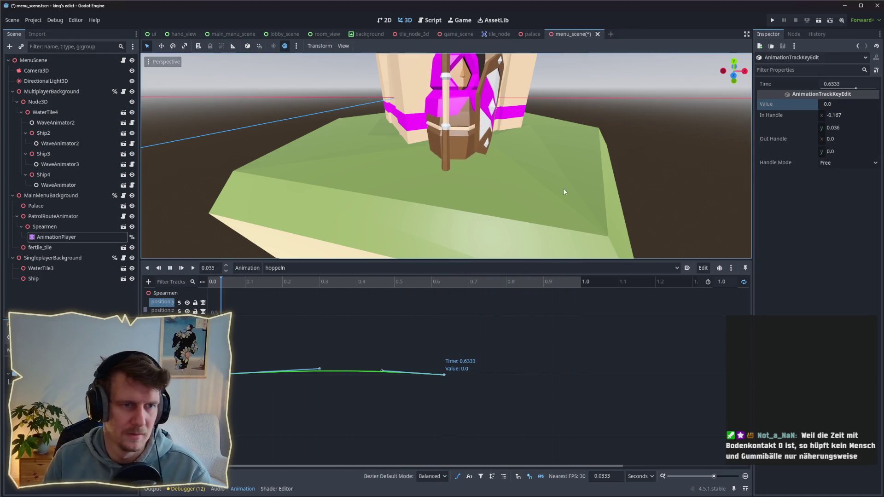
pyautogui.scroll(-3, 537, 181)
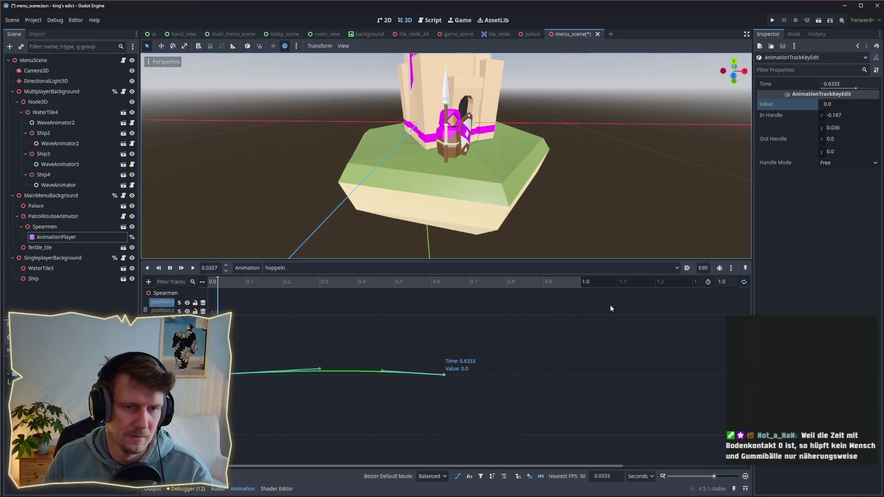
pyautogui.click(723, 282)
pyautogui.write('0')
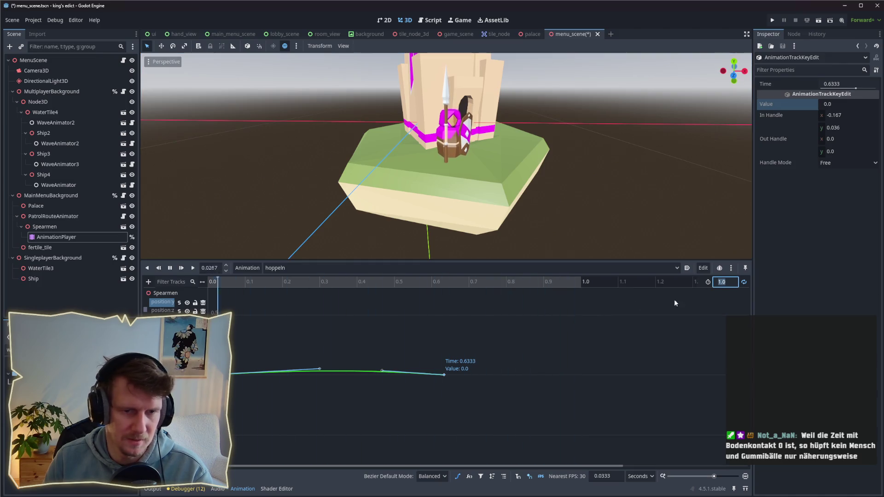
pyautogui.write('.6')
pyautogui.press('Return')
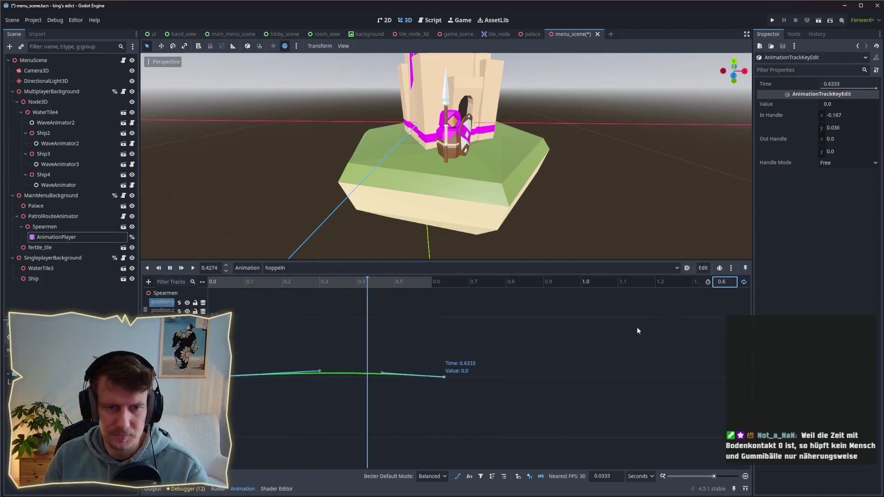
# Step: Move the final key to 0.6 s and reset its value to 0.0
pyautogui.moveTo(445, 376); pyautogui.dragTo(436, 377)
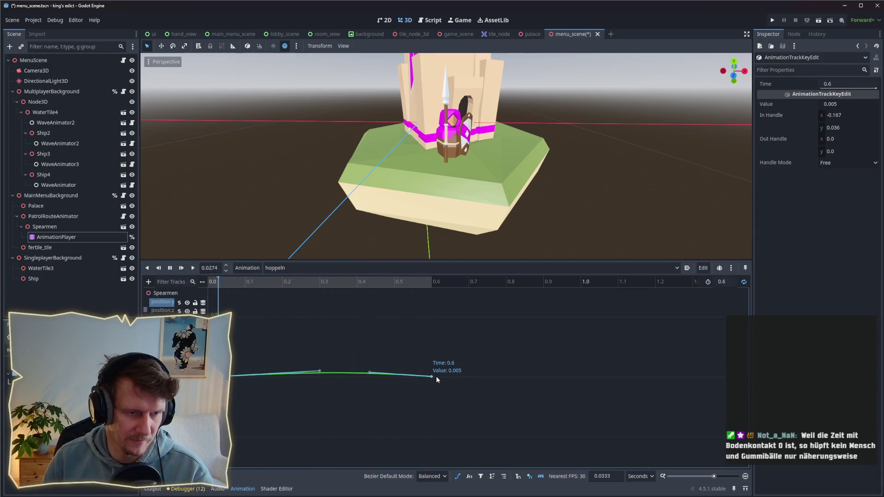
pyautogui.moveTo(432, 377); pyautogui.dragTo(431, 379)
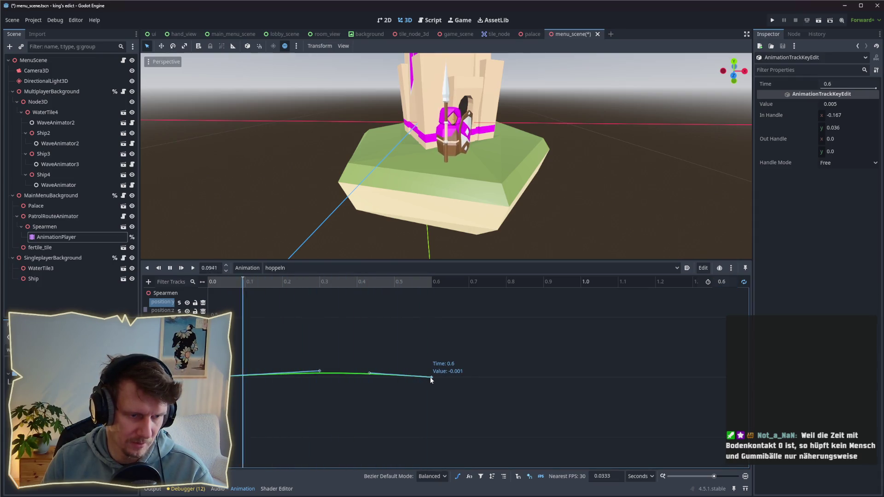
pyautogui.click(836, 104)
pyautogui.write('0')
pyautogui.press('Return')
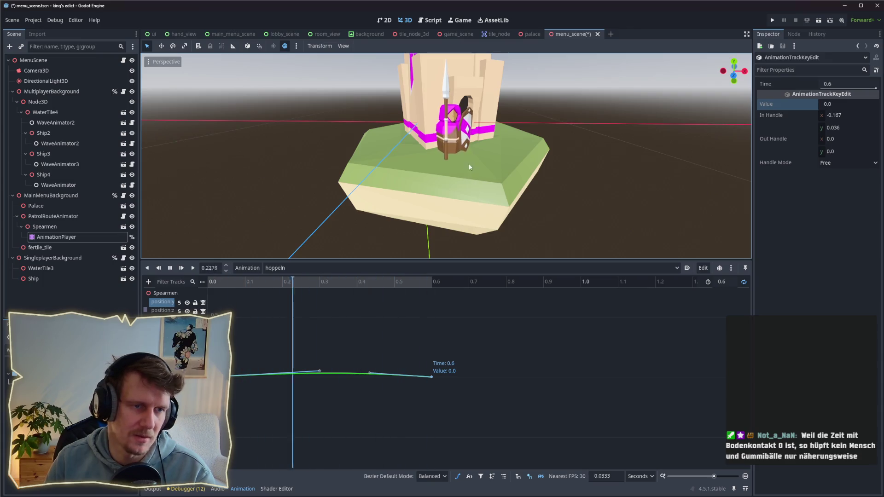
pyautogui.scroll(2, 493, 184)
pyautogui.scroll(-5, 495, 184)
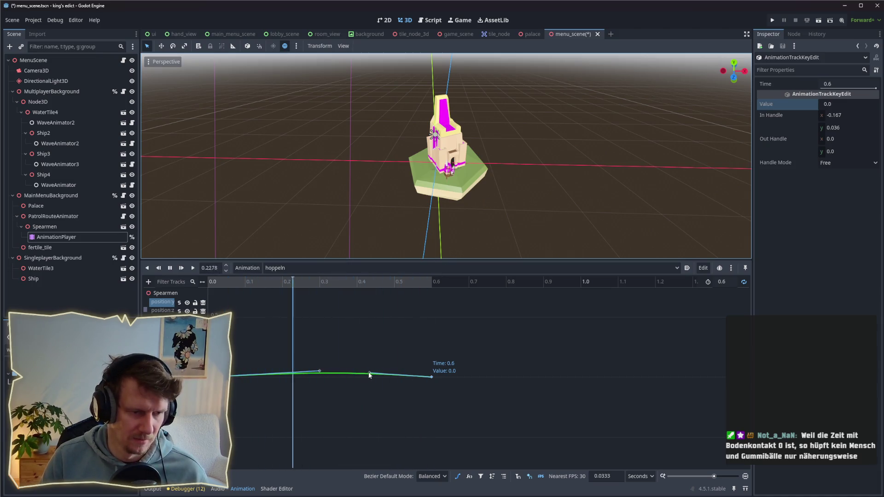
# Step: Lengthen a curve tangent to smooth the hoppeln hop
pyautogui.moveTo(324, 371); pyautogui.dragTo(338, 372)
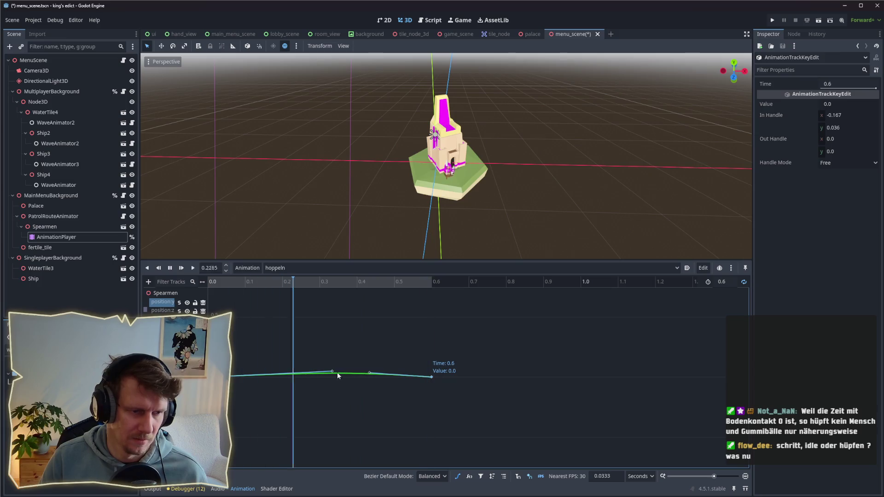
pyautogui.moveTo(334, 373); pyautogui.dragTo(345, 372)
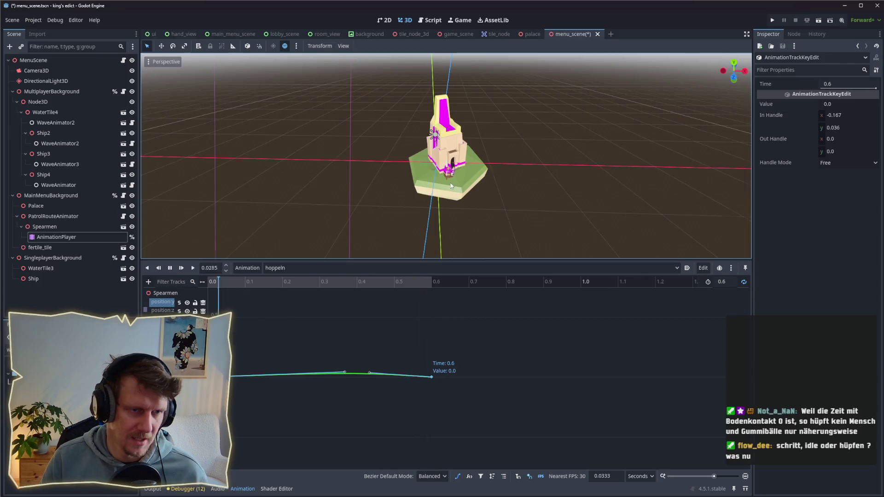
pyautogui.scroll(5, 452, 195)
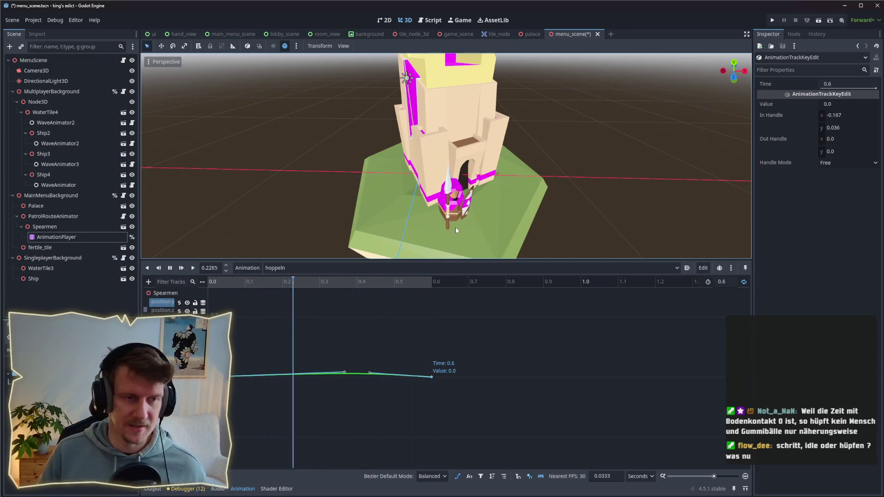
pyautogui.scroll(-2, 456, 231)
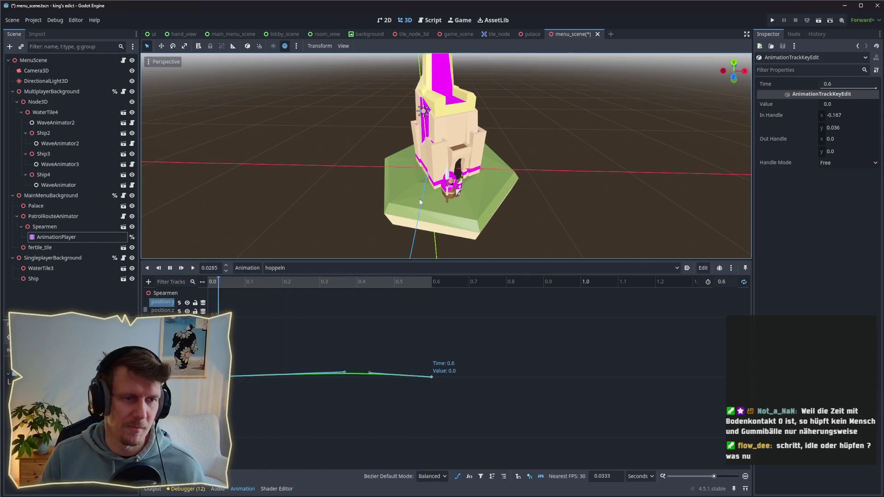
# Step: Watch the looping hop from around the castle and tower, then save menu_scene
pyautogui.moveTo(451, 220); pyautogui.dragTo(435, 188)
pyautogui.scroll(2, 449, 198)
pyautogui.scroll(2, 438, 188)
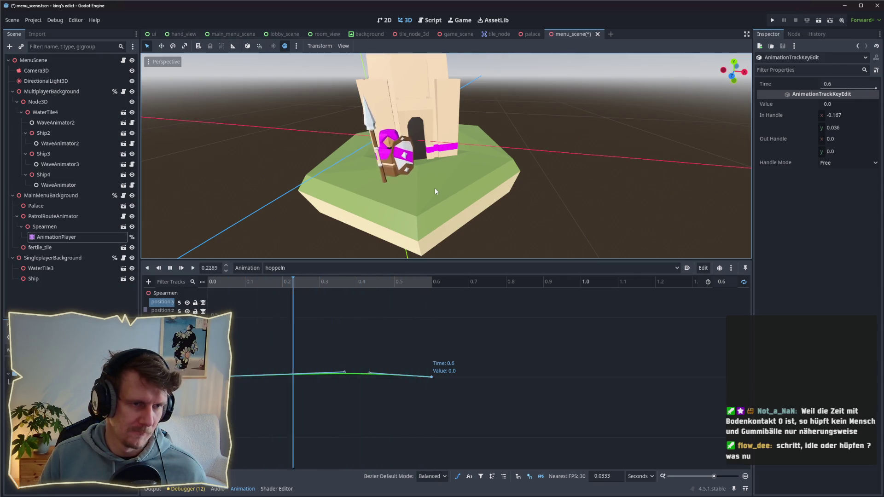
pyautogui.scroll(-4, 394, 176)
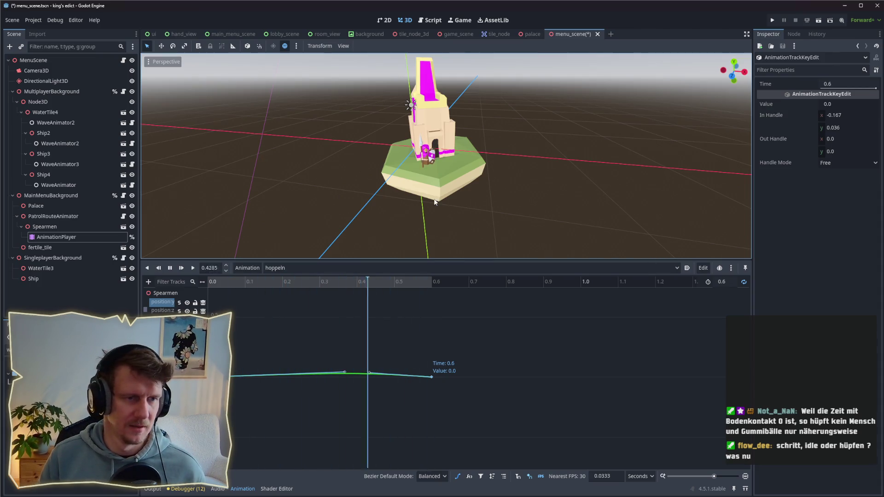
pyautogui.moveTo(465, 223); pyautogui.dragTo(440, 196)
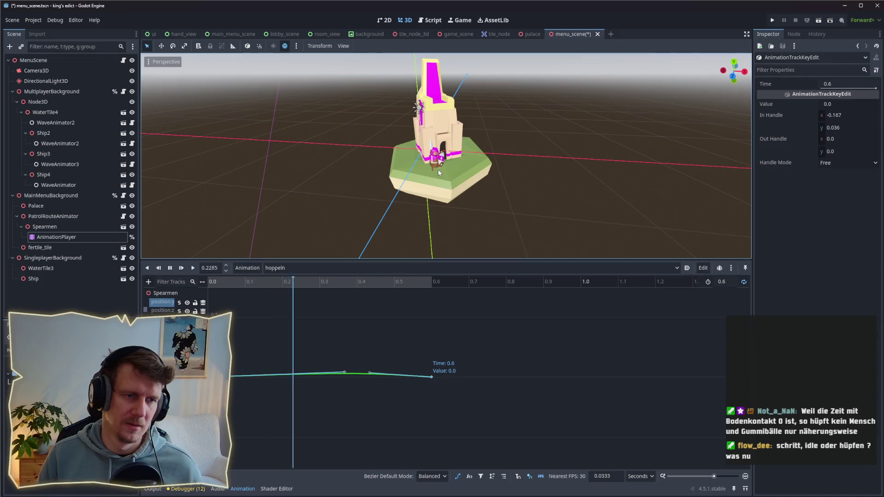
pyautogui.scroll(4, 438, 170)
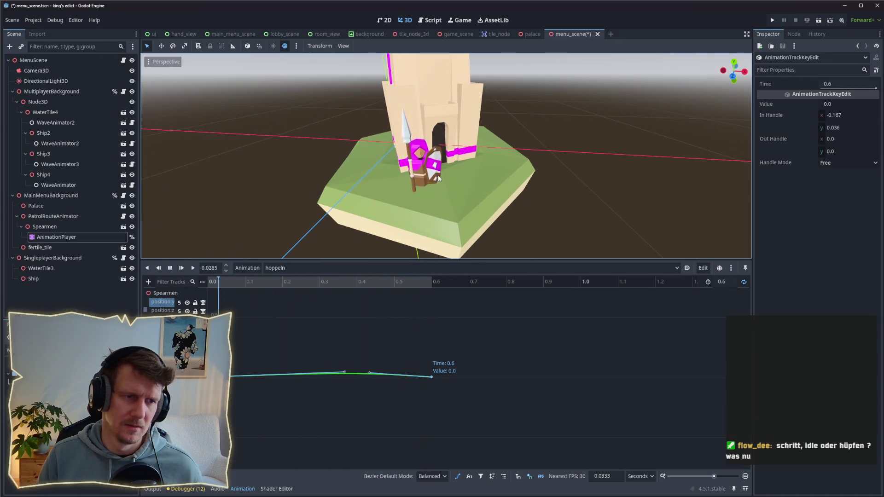
pyautogui.scroll(-5, 438, 175)
pyautogui.hotkey('ctrl', 's')
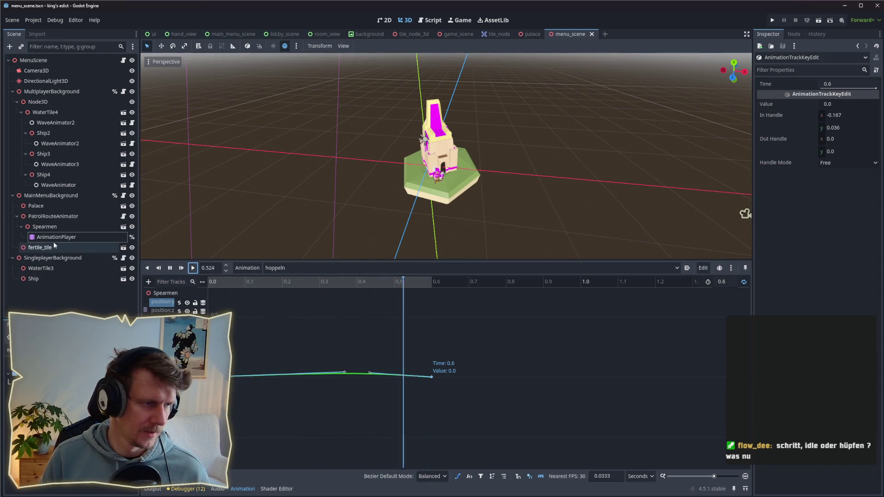
# Step: Stop the hop preview and create an AnimationPlayer child under PatrolRouteAnimator via Add Child Node
pyautogui.click(170, 268)
pyautogui.click(55, 217)
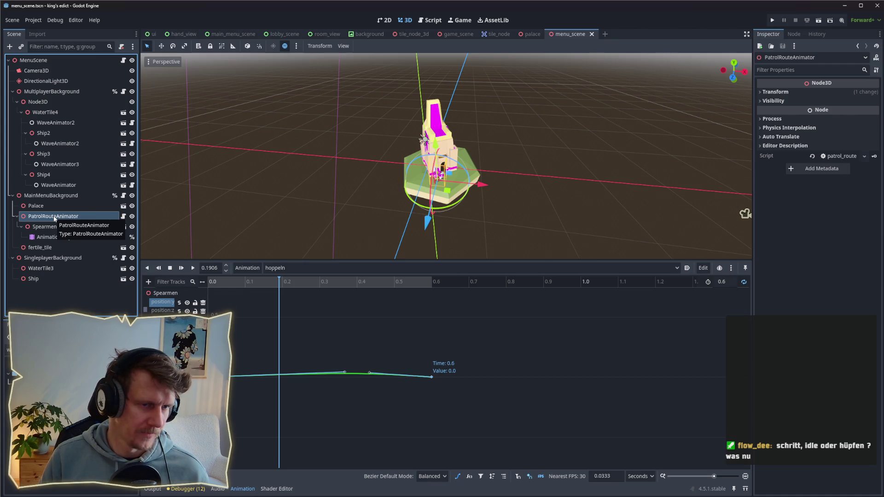
pyautogui.rightClick(52, 218)
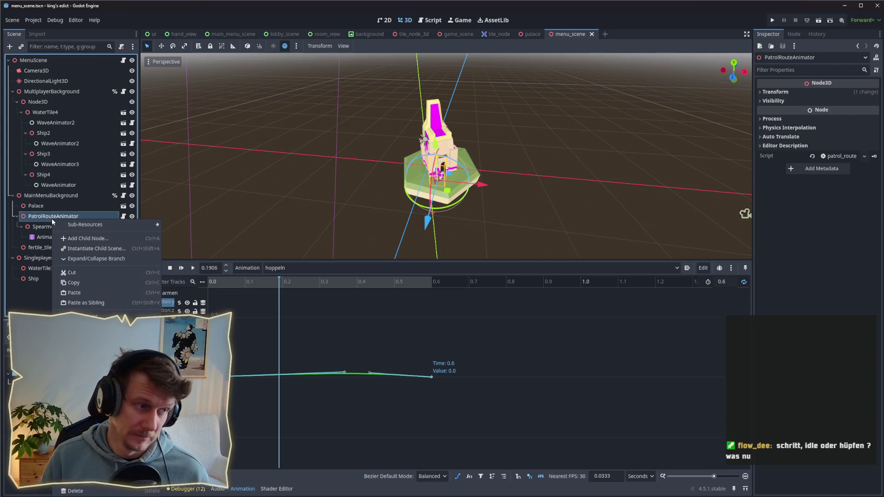
pyautogui.click(90, 239)
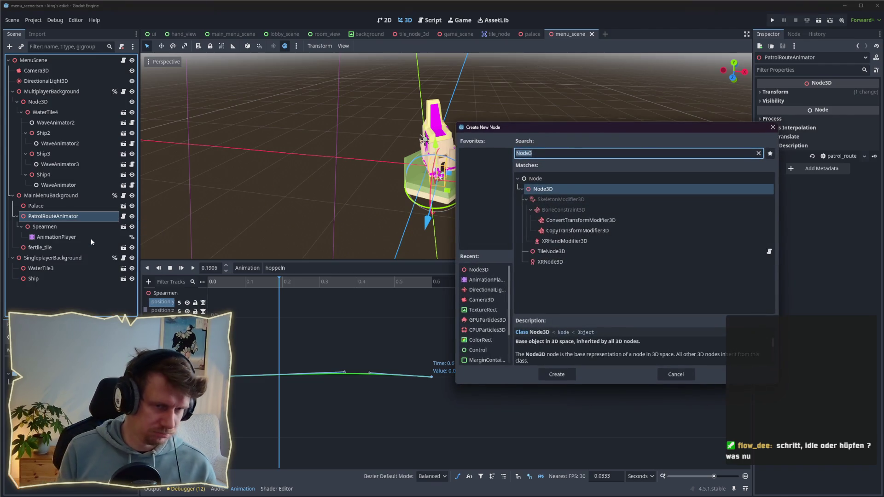
pyautogui.write('Abn')
pyautogui.press('BackSpace')
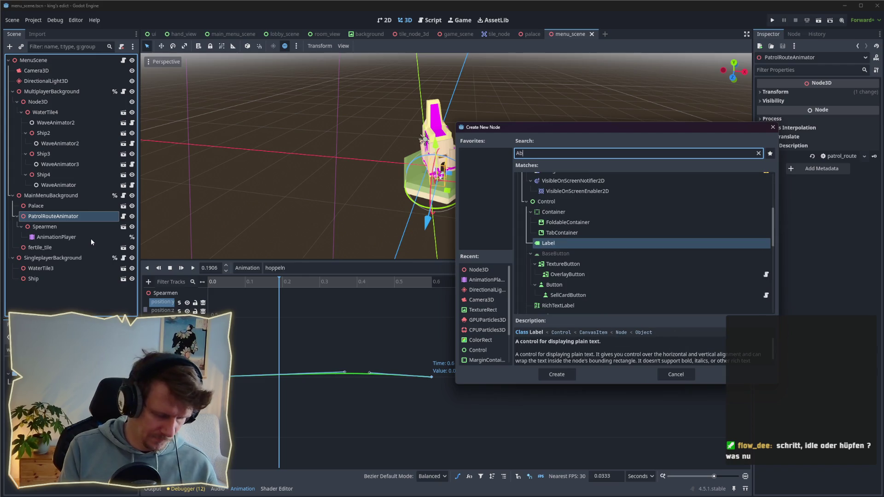
pyautogui.press('BackSpace')
pyautogui.write('n')
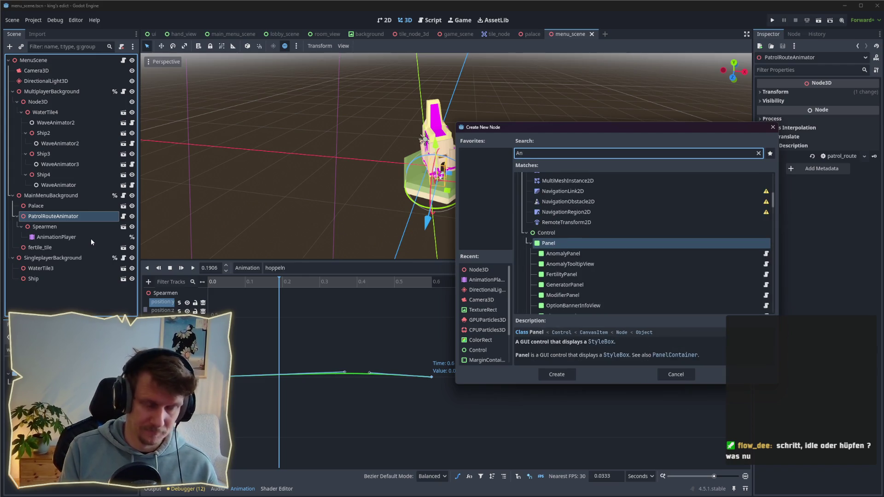
pyautogui.write('inati')
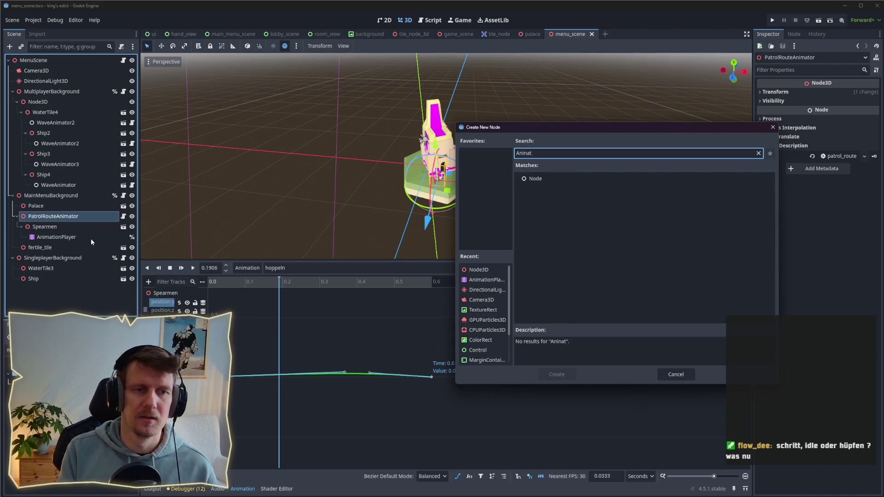
pyautogui.press('BackSpace')
pyautogui.press('BackSpace')
pyautogui.press('BackSpace')
pyautogui.write('mati')
pyautogui.press('Return')
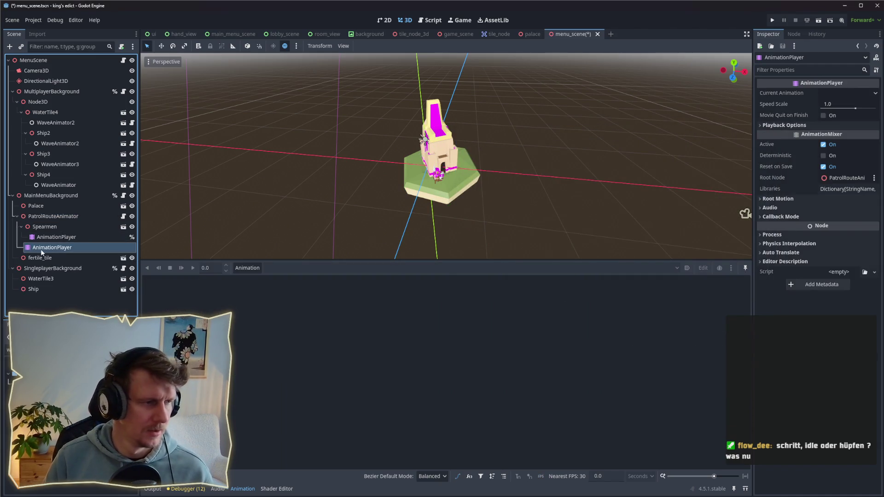
# Step: Move the new AnimationPlayer above Spearmen and compare it with the Spearmen player's settings
pyautogui.moveTo(43, 248); pyautogui.dragTo(60, 226)
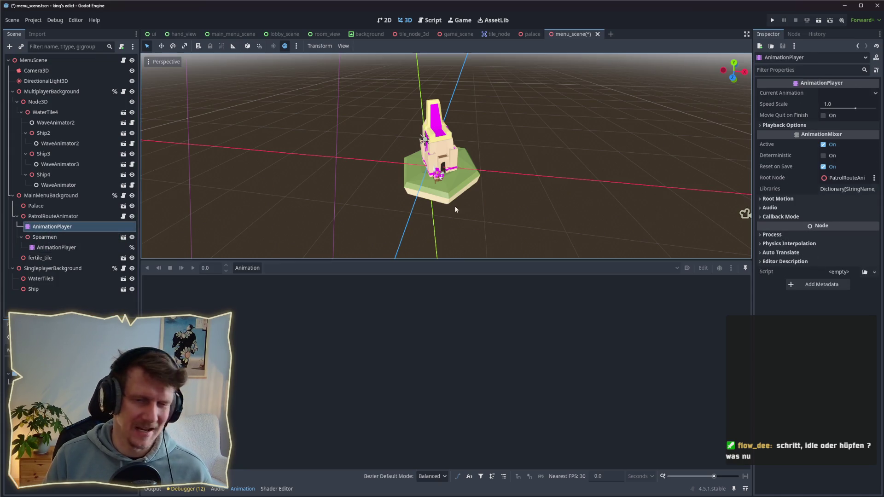
pyautogui.click(62, 227)
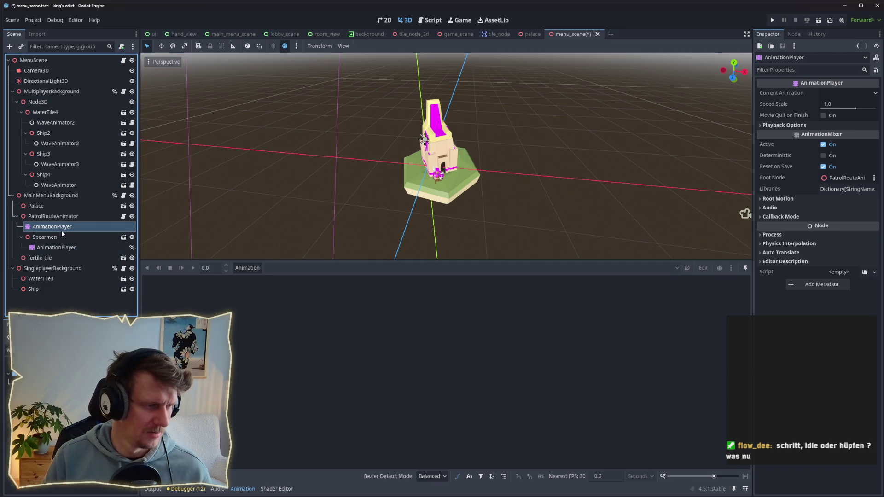
pyautogui.click(62, 230)
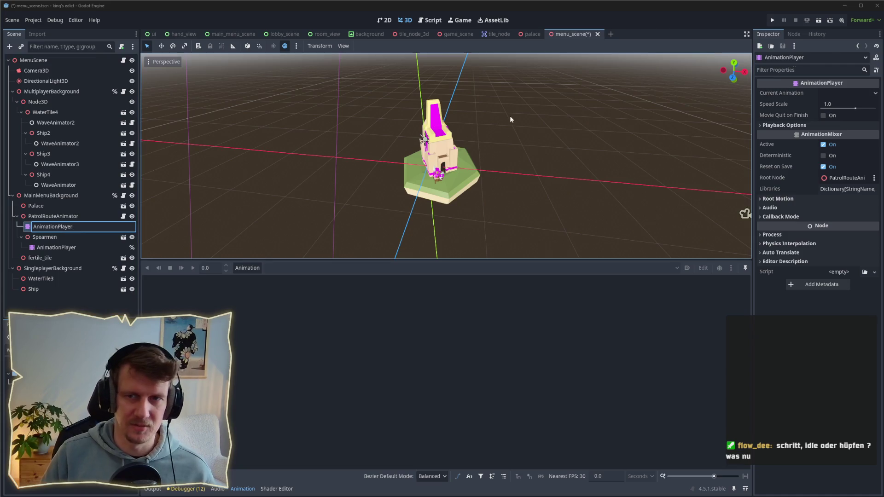
pyautogui.press('Return')
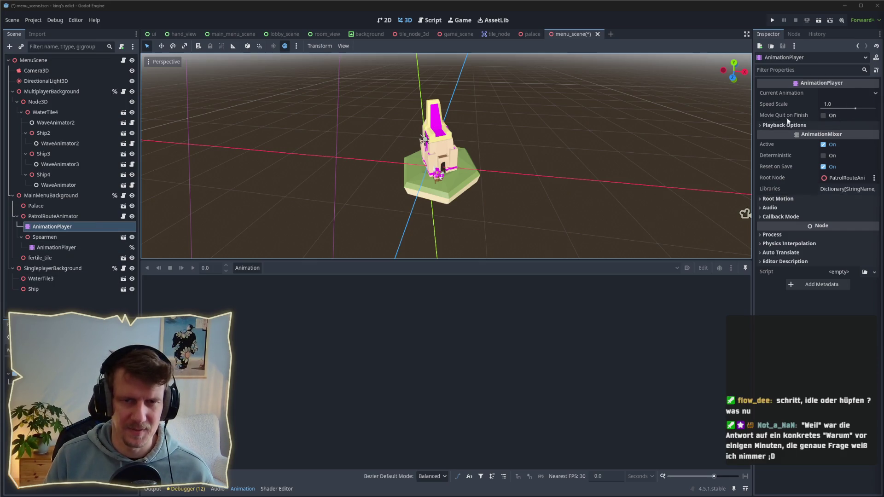
pyautogui.click(57, 247)
pyautogui.click(45, 237)
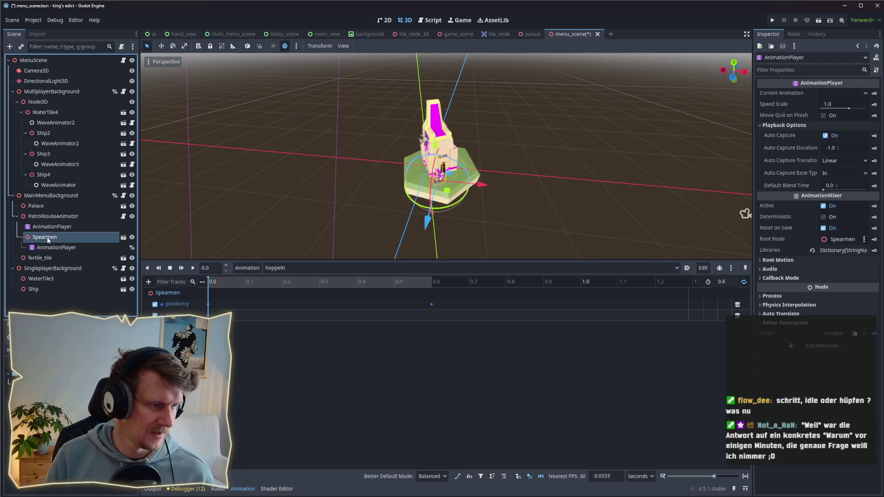
pyautogui.click(52, 226)
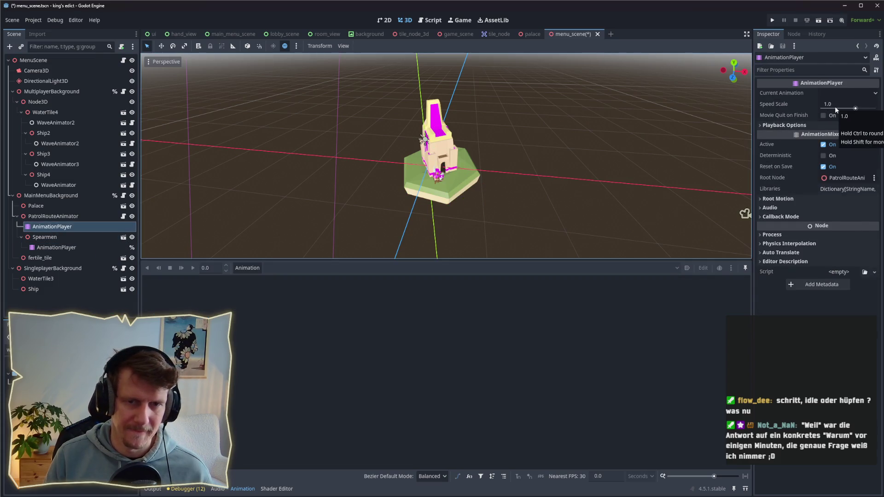
pyautogui.scroll(5, 471, 190)
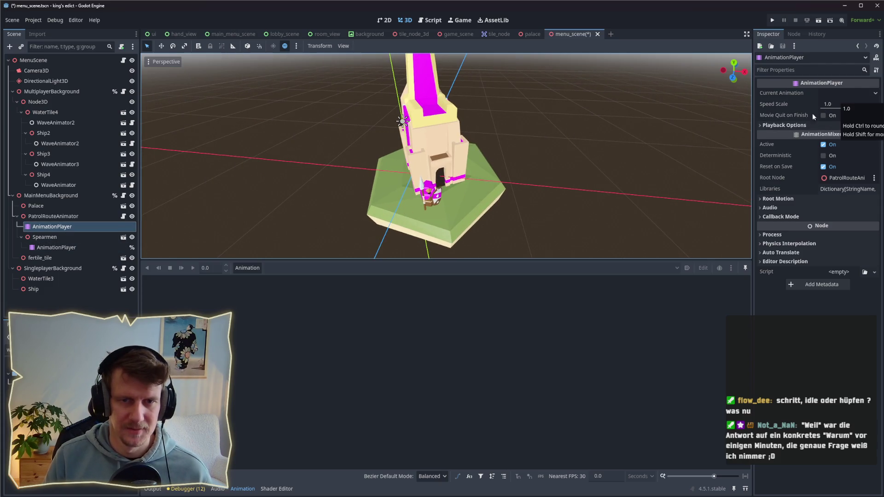
pyautogui.click(795, 125)
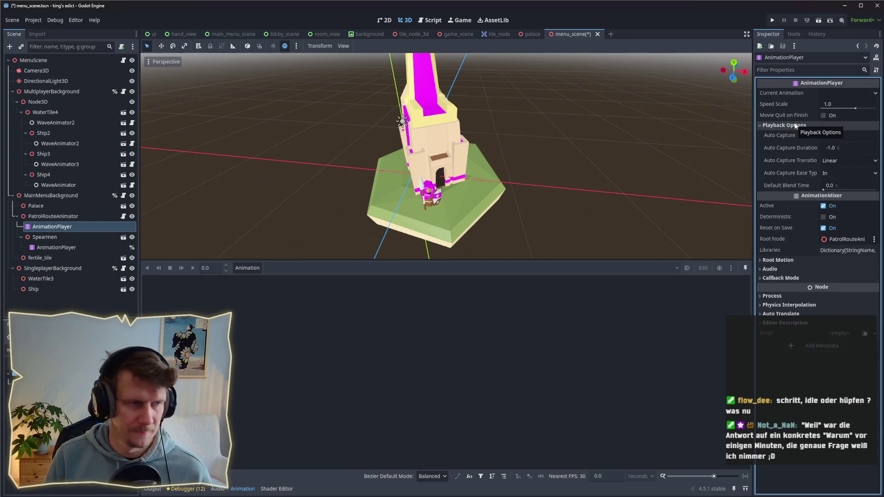
pyautogui.click(796, 126)
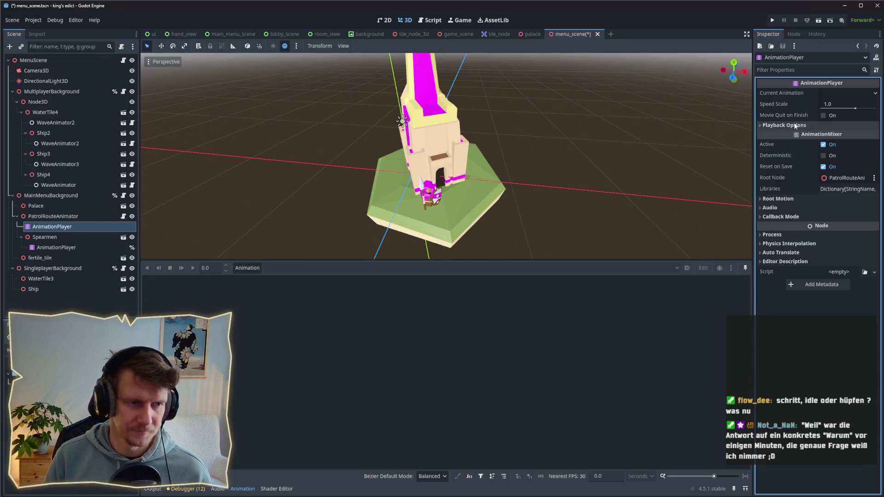
pyautogui.click(53, 227)
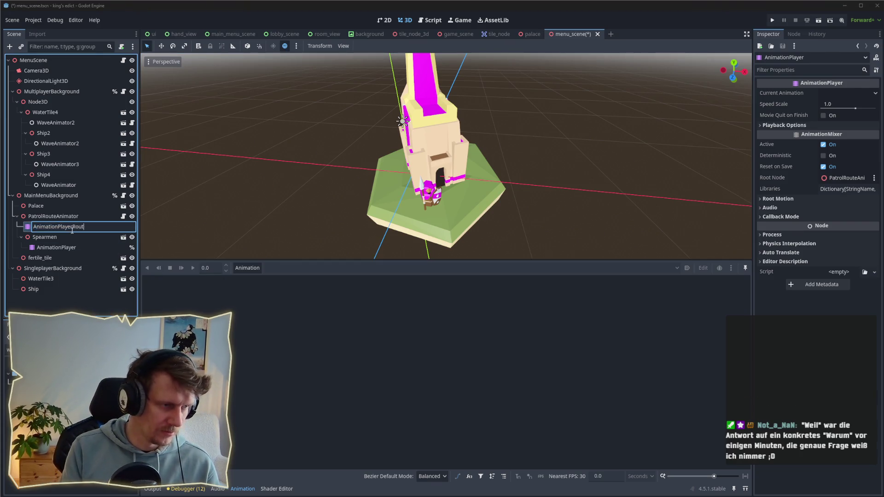
pyautogui.write('e')
pyautogui.press('Return')
pyautogui.rightClick(73, 231)
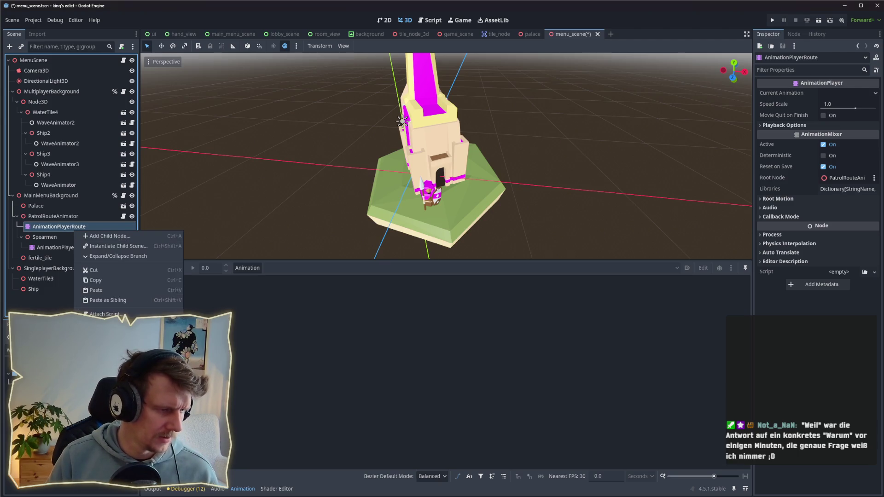
pyautogui.click(106, 413)
pyautogui.click(123, 216)
pyautogui.moveTo(51, 226)
pyautogui.mouseDown()
pyautogui.moveTo(283, 158)
pyautogui.moveTo(295, 109)
pyautogui.moveTo(304, 110)
pyautogui.mouseUp()
pyautogui.hotkey('ctrl', 's')
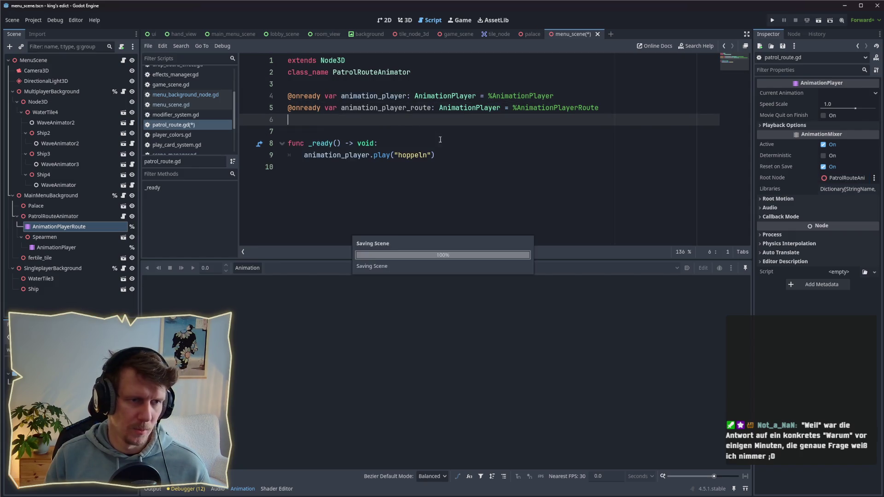
# Step: Add animation_player.play("circle") on a new line in the _ready function
pyautogui.click(455, 158)
pyautogui.press('Return')
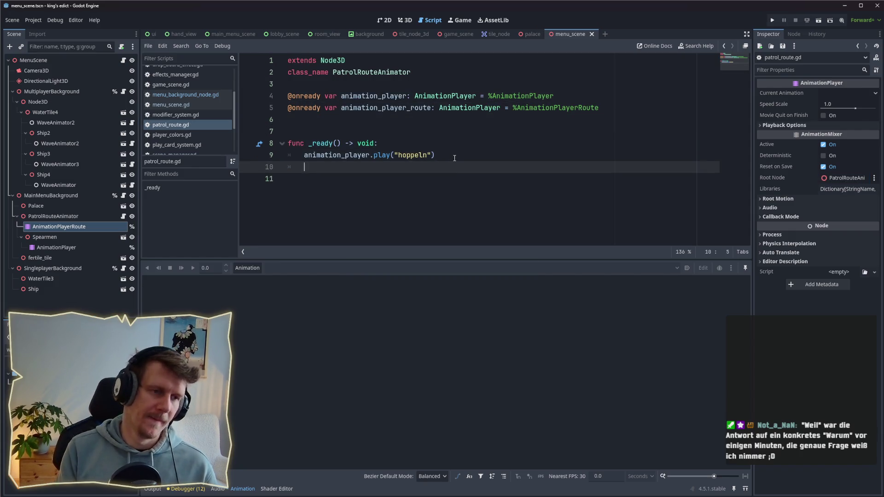
pyautogui.write('animat')
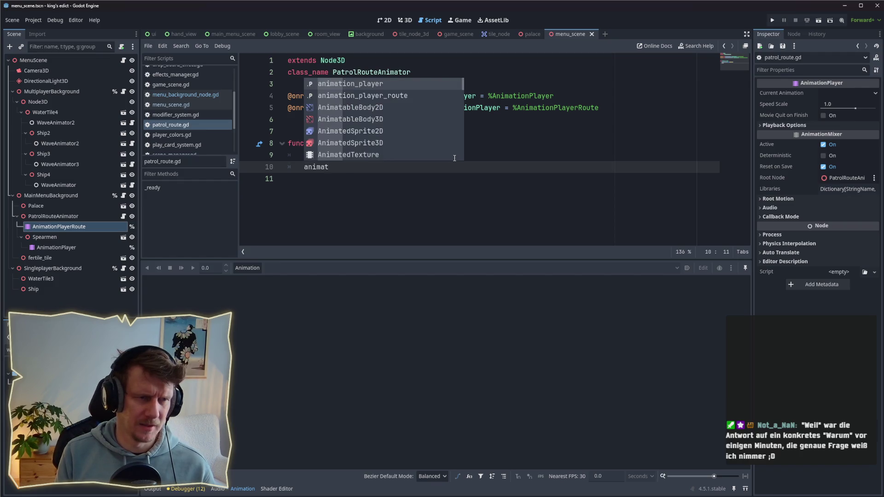
pyautogui.press('Return')
pyautogui.write('-')
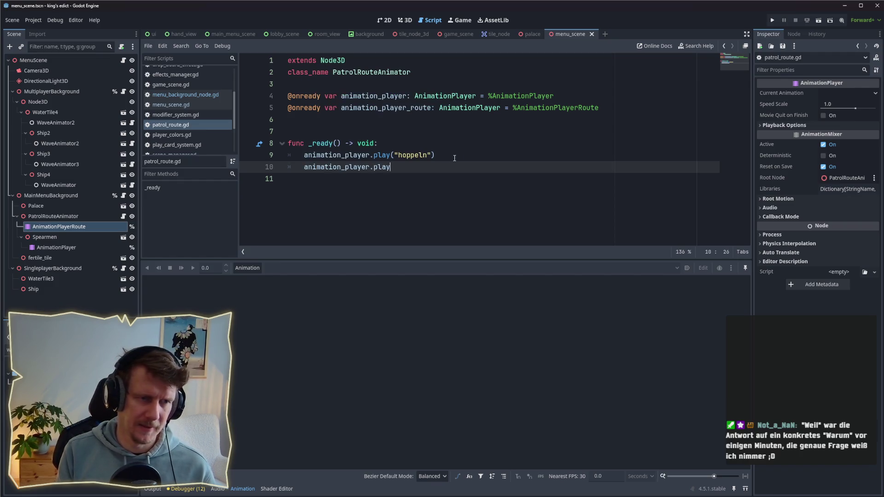
pyautogui.write('("')
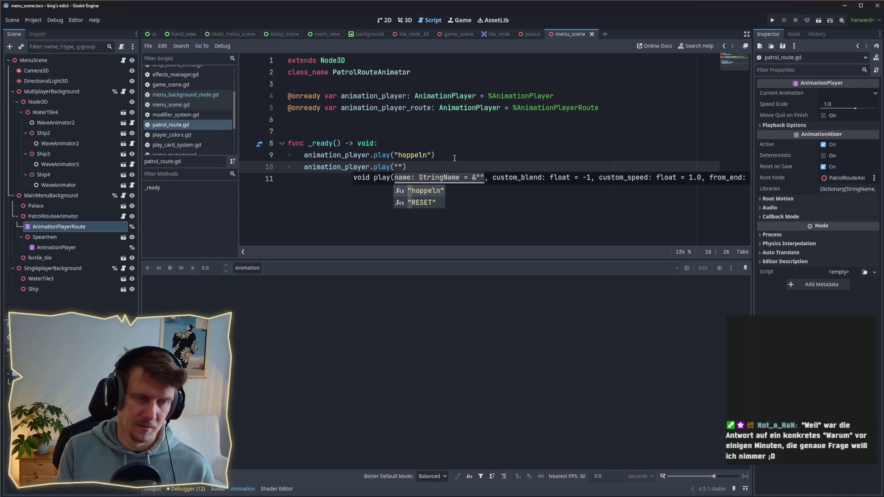
pyautogui.write('cri')
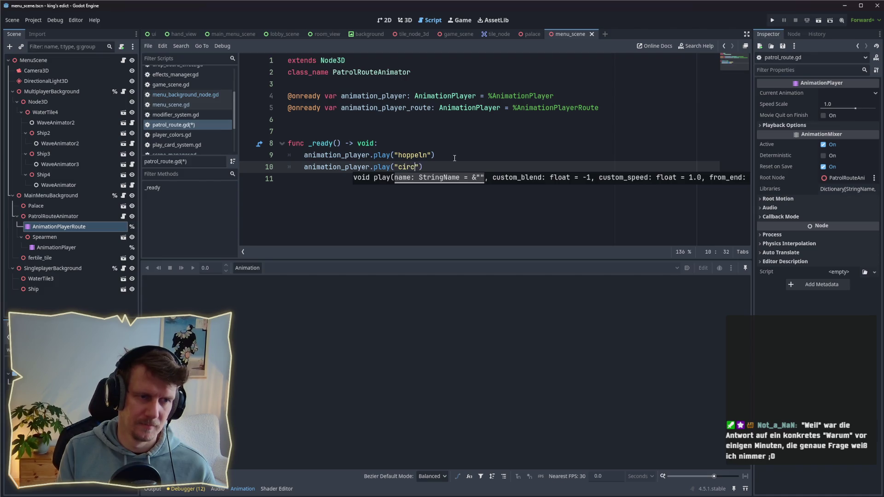
pyautogui.write('le')
pyautogui.click(463, 166)
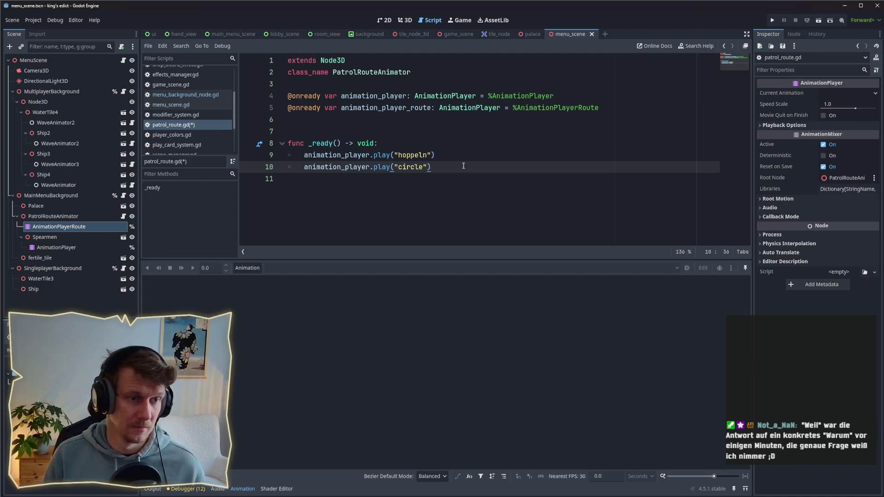
# Step: Select AnimationPlayerRoute and choose New from its Animation menu
pyautogui.click(55, 238)
pyautogui.click(59, 226)
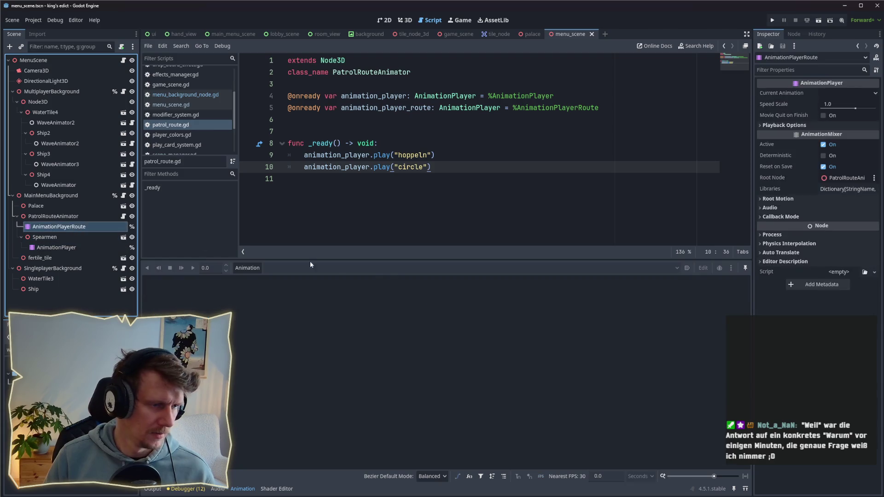
pyautogui.click(248, 269)
pyautogui.click(256, 278)
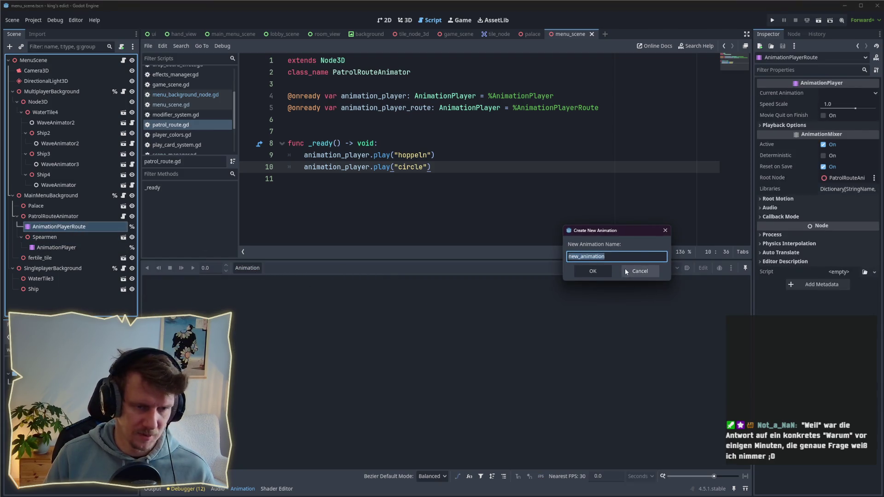
# Step: Name the new animation 'circle' and save menu_scene
pyautogui.write('circle')
pyautogui.press('Return')
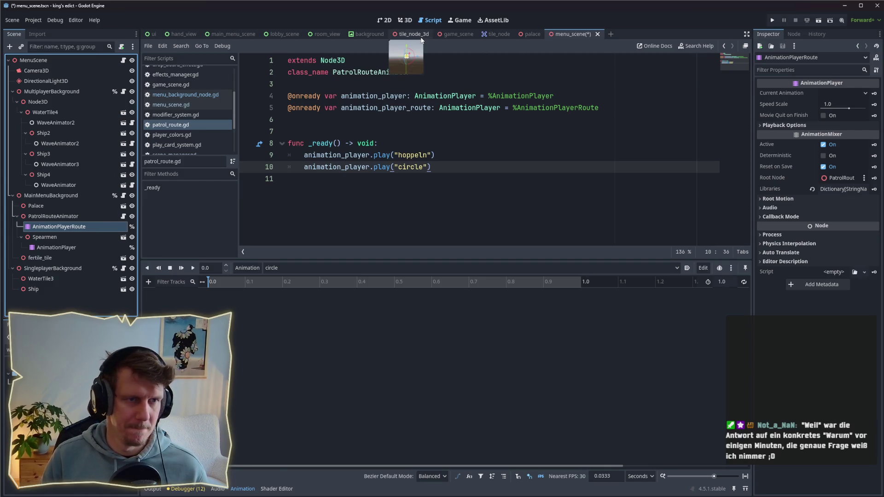
pyautogui.hotkey('ctrl', 's')
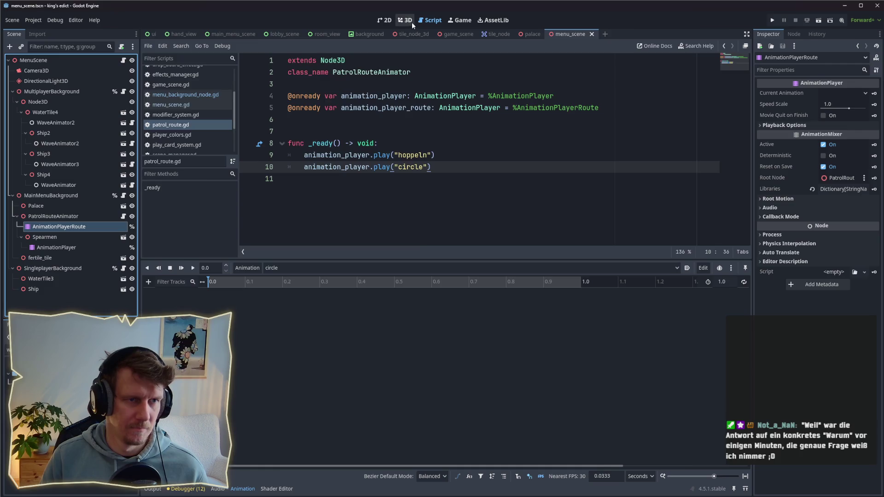
# Step: Switch to the 3D view and select PatrolRouteAnimator in the Scene tree
pyautogui.click(406, 21)
pyautogui.click(44, 237)
pyautogui.click(59, 226)
pyautogui.scroll(5, 419, 212)
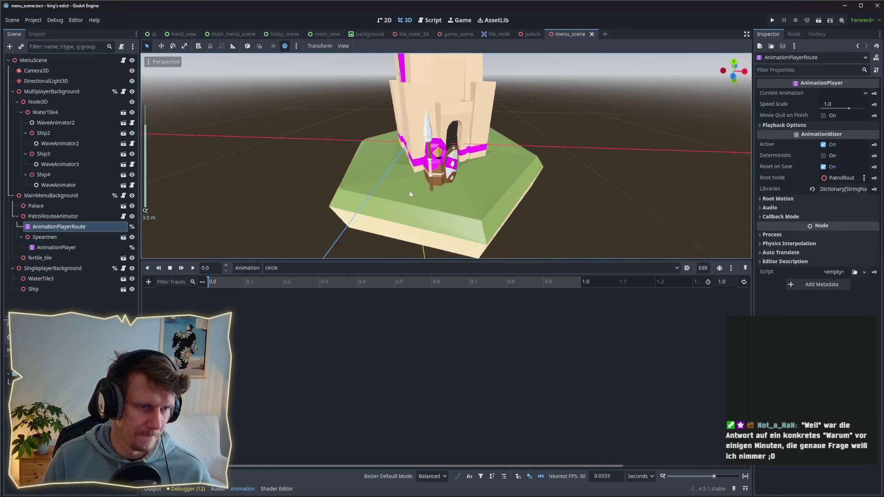
pyautogui.click(46, 216)
pyautogui.click(50, 226)
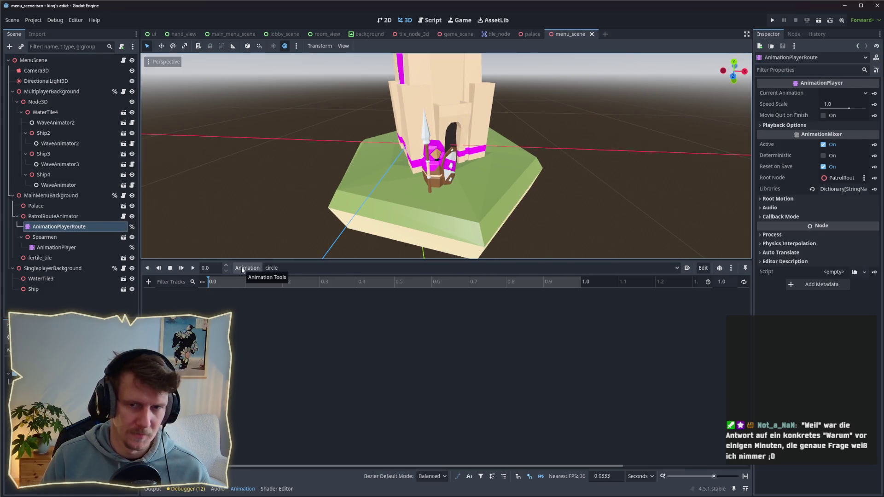
pyautogui.click(55, 217)
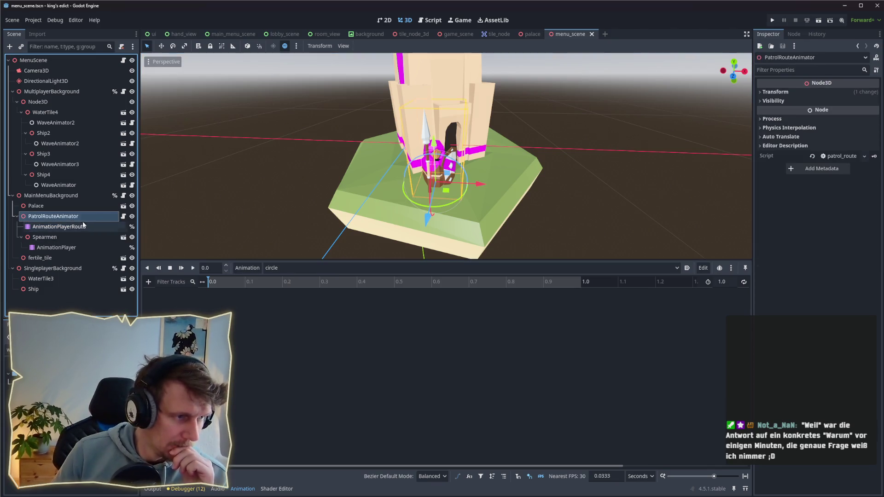
# Step: Add position and rotation keyframe tracks for PatrolRouteAnimator to the circle animation
pyautogui.click(782, 92)
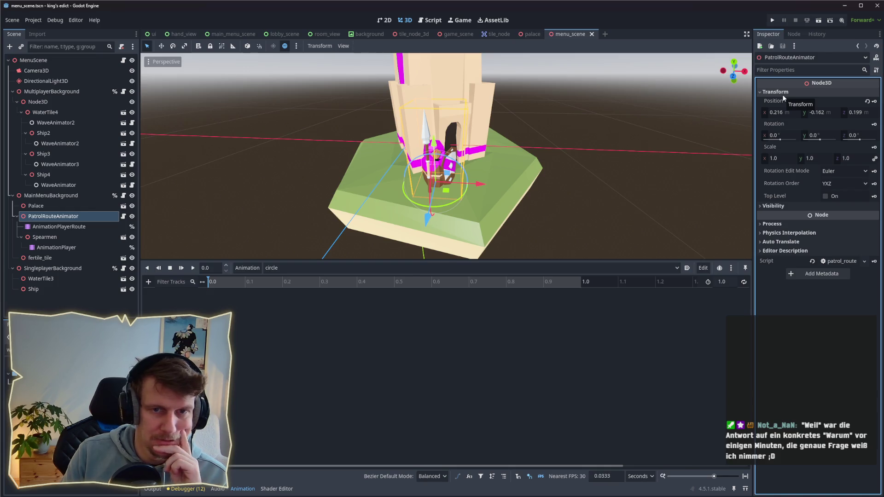
pyautogui.click(875, 103)
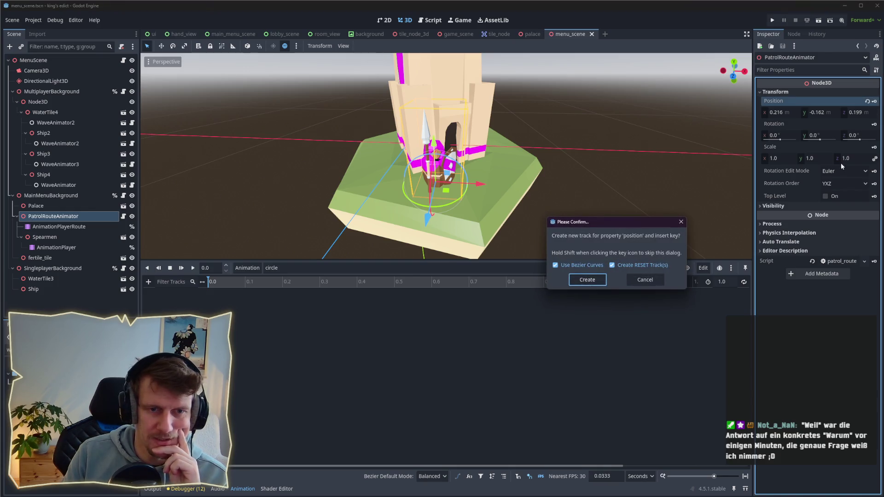
pyautogui.click(592, 283)
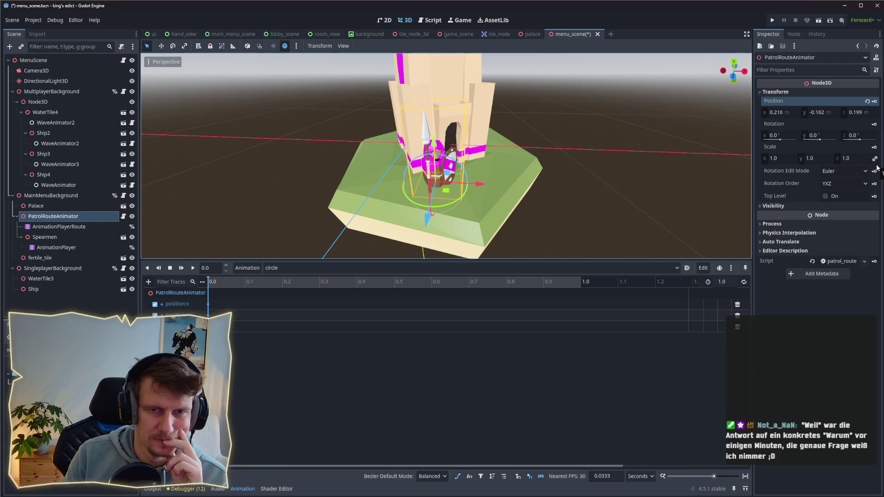
pyautogui.click(875, 125)
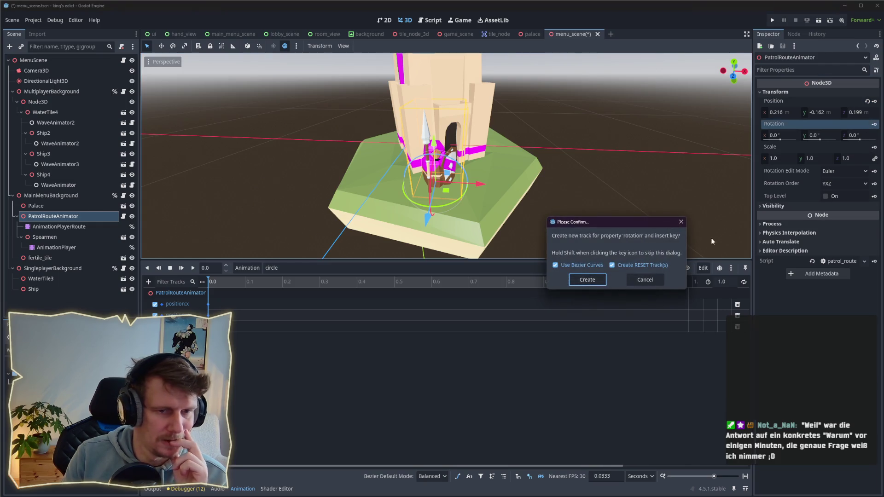
pyautogui.click(586, 283)
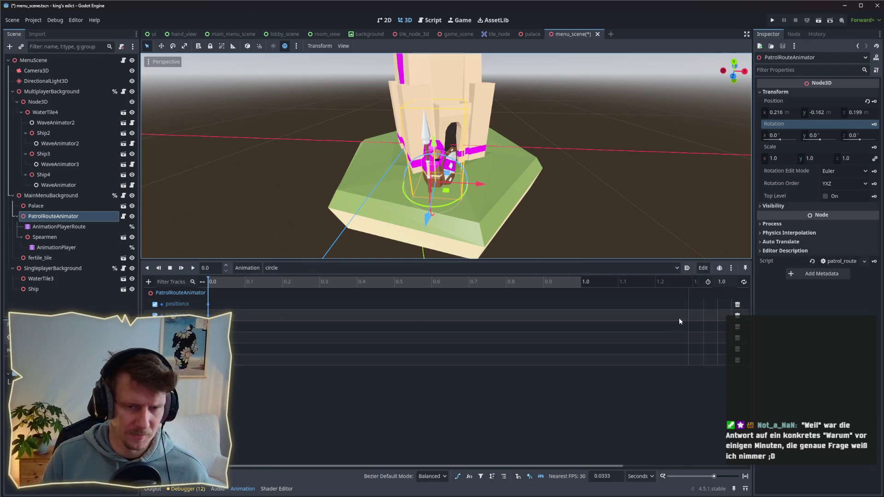
# Step: Delete three unneeded animation tracks and save the scene
pyautogui.click(737, 327)
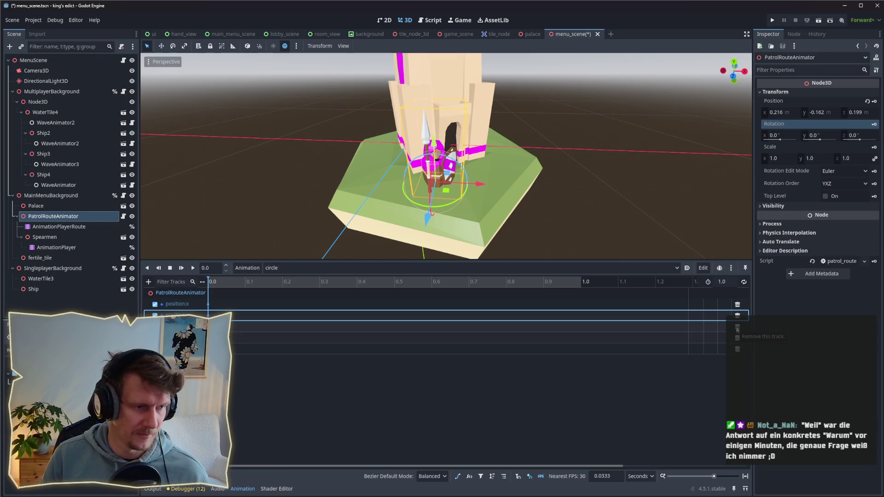
pyautogui.click(738, 327)
pyautogui.click(737, 327)
pyautogui.hotkey('ctrl', 's')
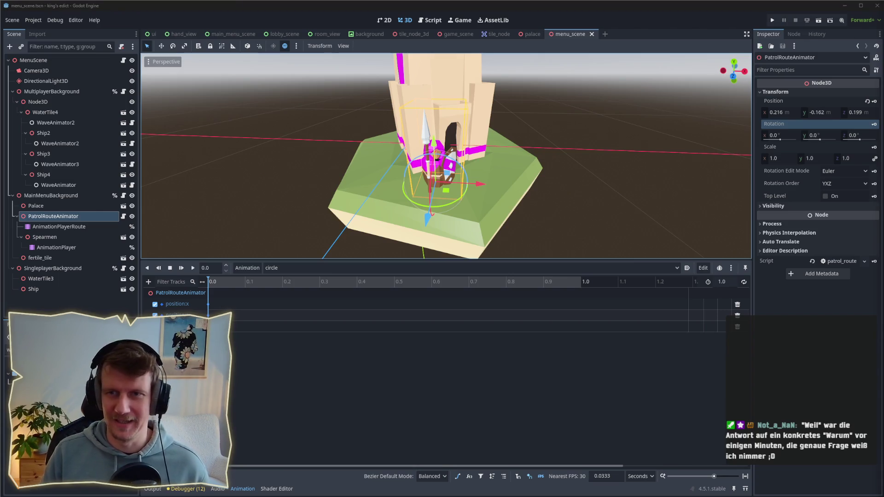
# Step: Check the Spearmen and route animation players, then select PatrolRouteAnimator
pyautogui.click(65, 247)
pyautogui.click(65, 228)
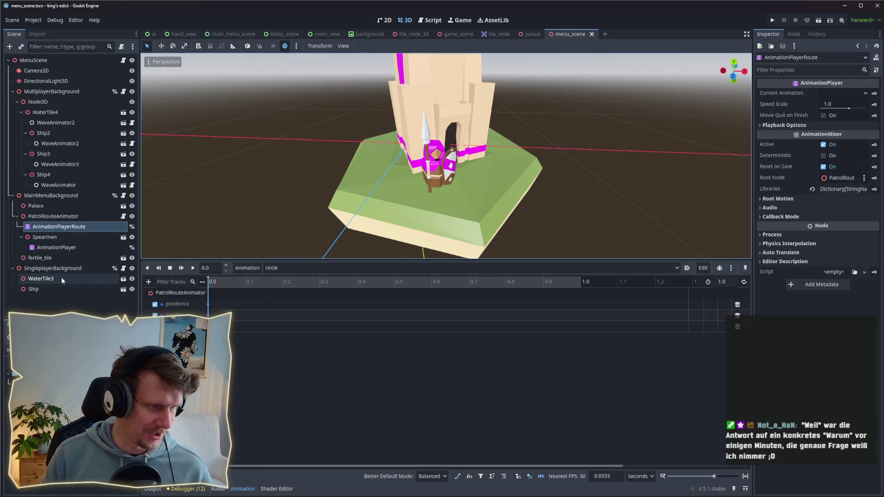
pyautogui.click(66, 248)
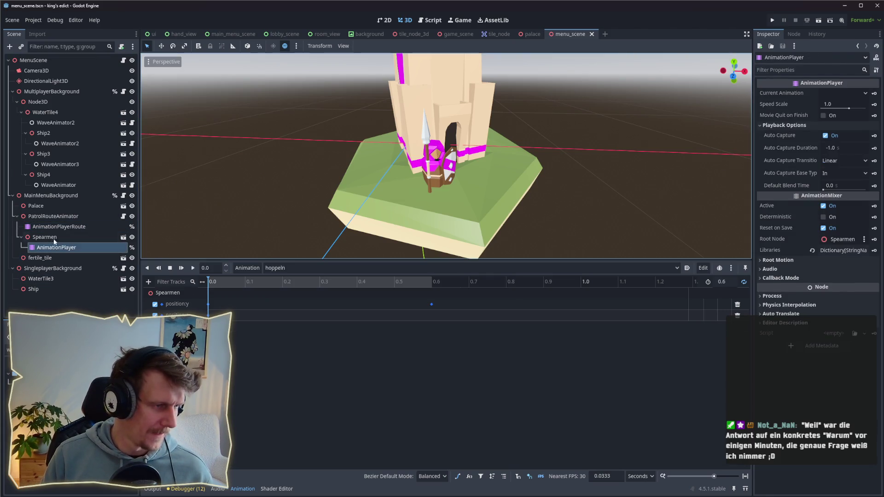
pyautogui.click(56, 227)
pyautogui.click(57, 248)
pyautogui.click(57, 238)
pyautogui.click(57, 230)
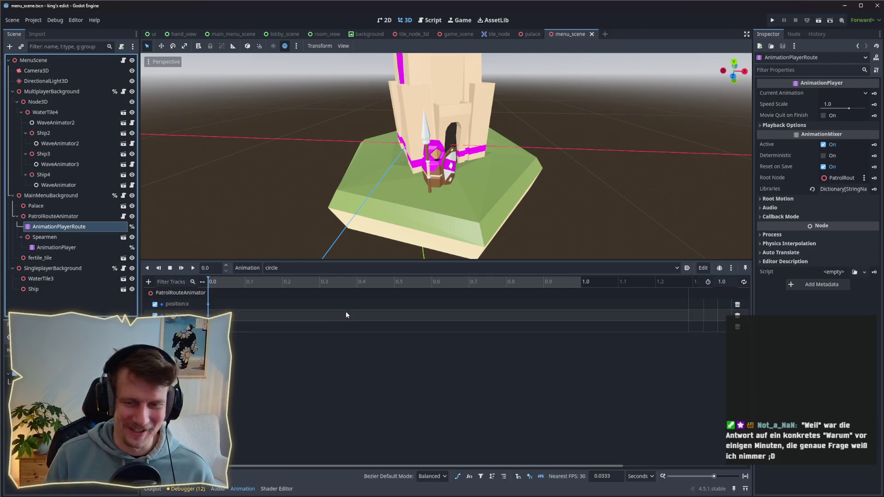
pyautogui.scroll(3, 417, 215)
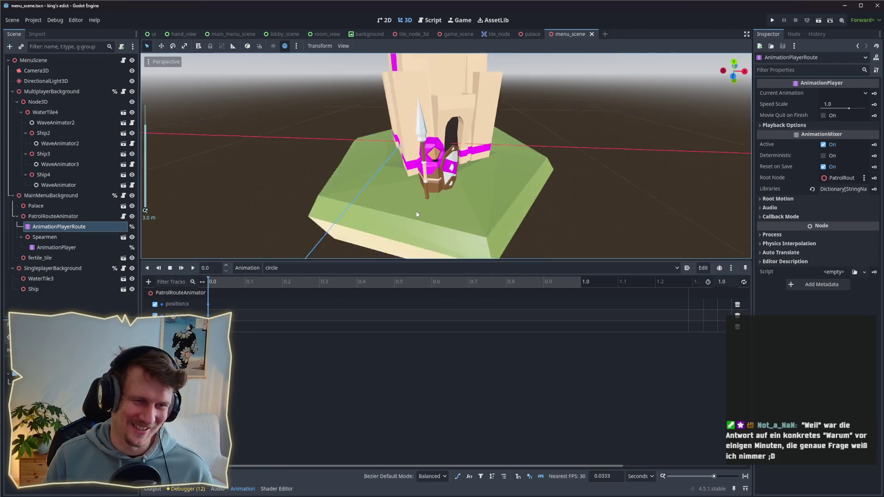
pyautogui.scroll(-2, 417, 215)
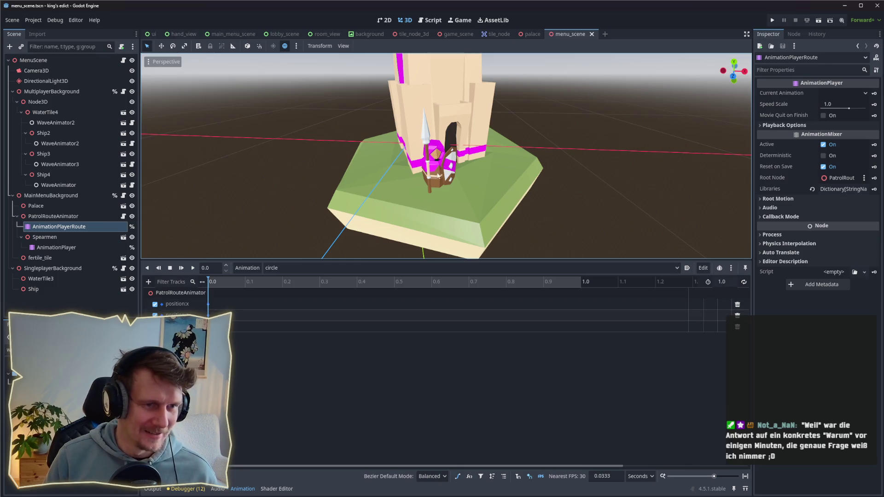
pyautogui.click(67, 217)
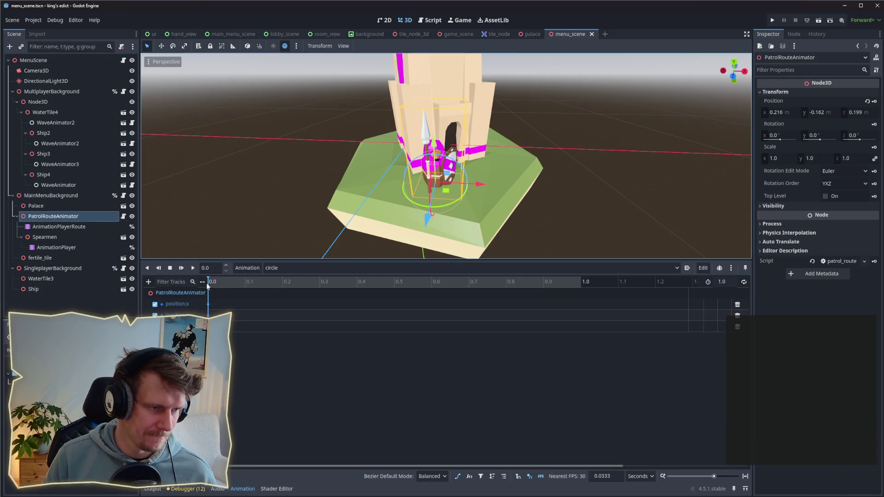
# Step: Make the circle animation 20 seconds long
pyautogui.moveTo(220, 283); pyautogui.dragTo(423, 283)
pyautogui.click(726, 281)
pyautogui.write('20')
pyautogui.press('Return')
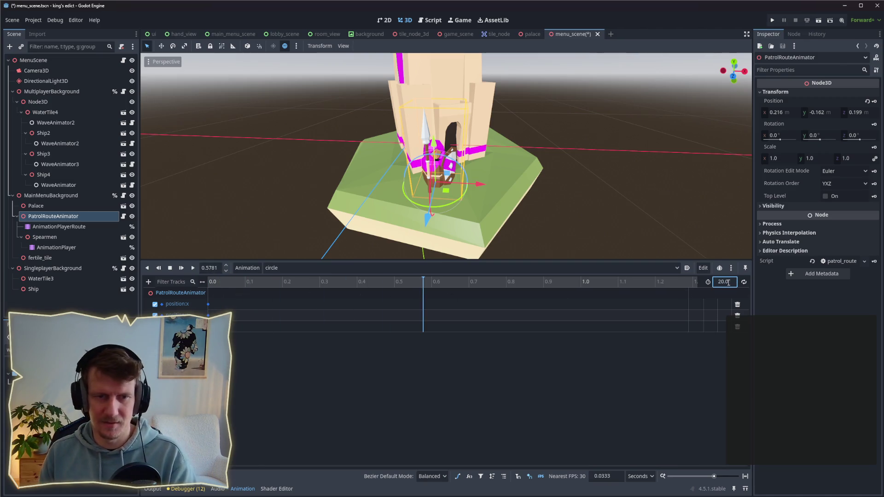
pyautogui.scroll(-5, 452, 316)
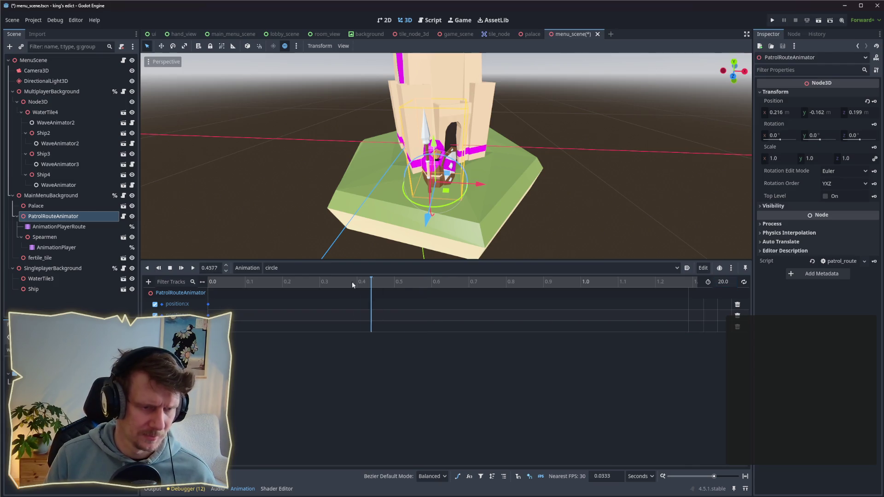
pyautogui.scroll(-10, 413, 320)
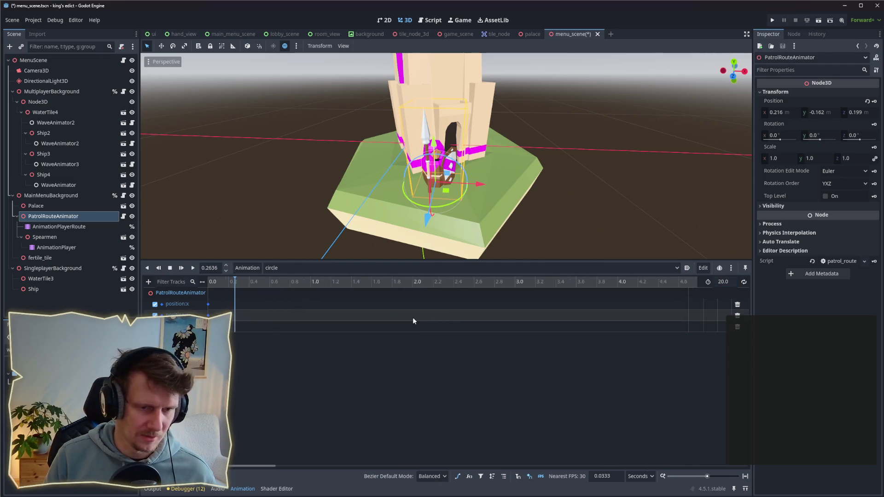
pyautogui.scroll(3, 413, 317)
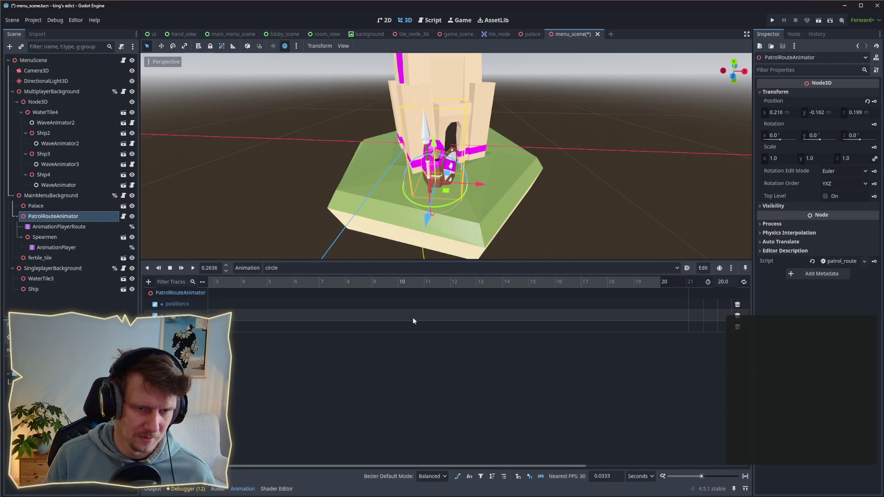
pyautogui.moveTo(444, 461); pyautogui.dragTo(262, 461)
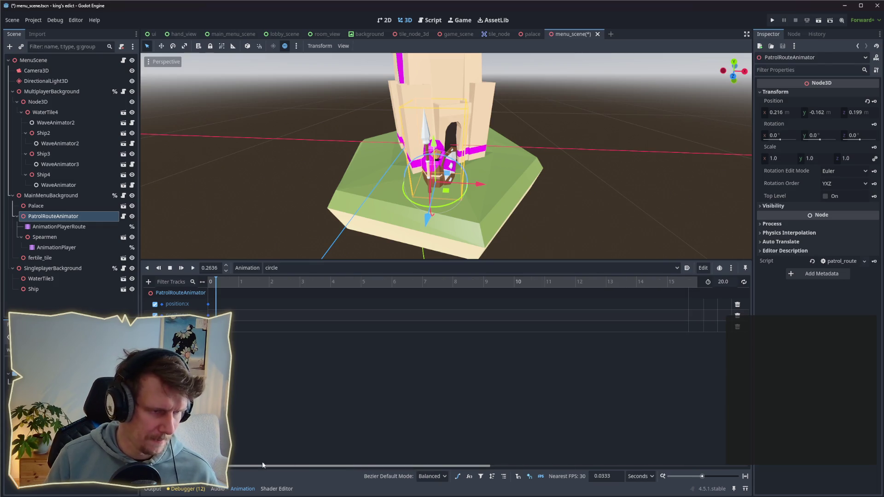
# Step: At about 0.56 s, rotate PatrolRouteAnimator roughly -88° around Y
pyautogui.click(221, 283)
pyautogui.moveTo(233, 284); pyautogui.dragTo(242, 284)
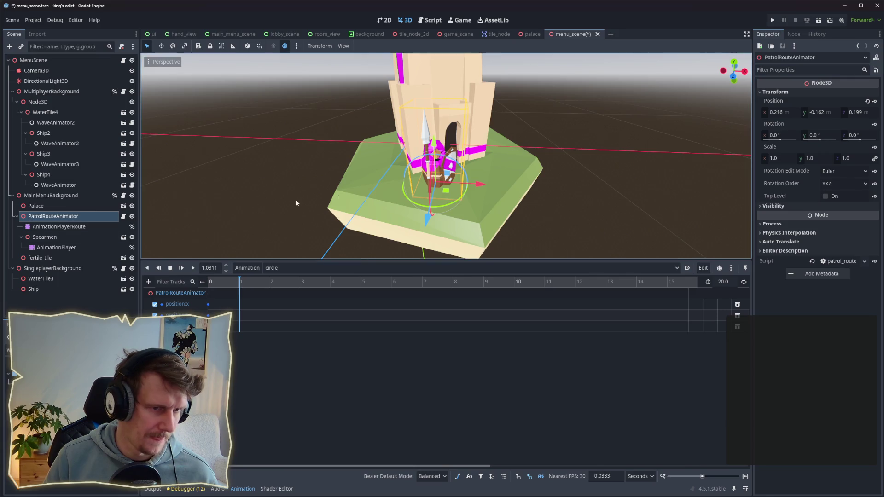
pyautogui.moveTo(450, 202); pyautogui.dragTo(419, 208)
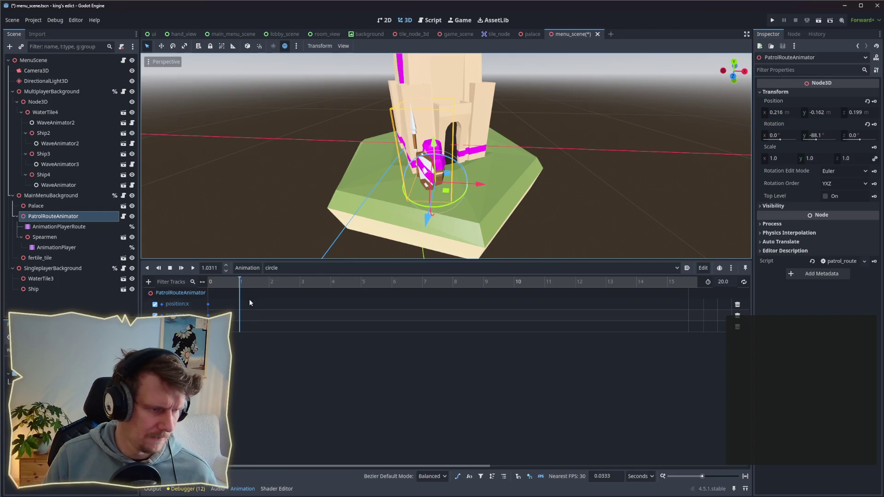
pyautogui.click(233, 283)
pyautogui.moveTo(233, 284); pyautogui.dragTo(225, 283)
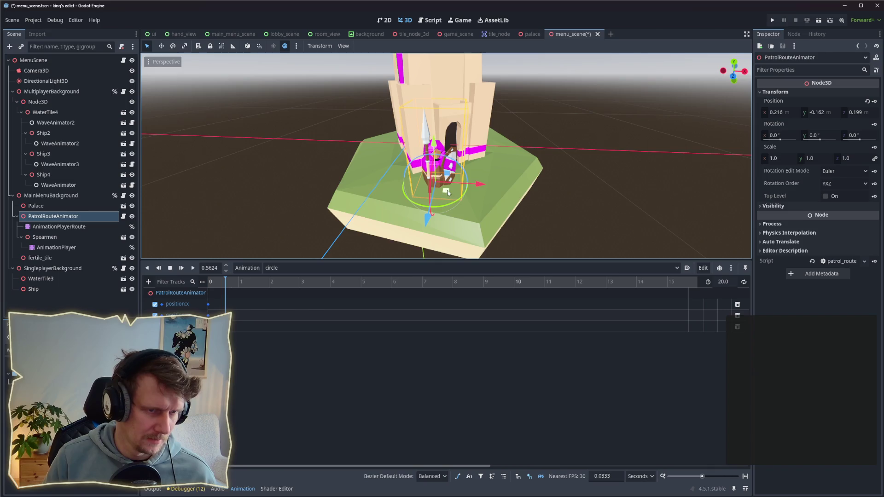
pyautogui.moveTo(458, 203); pyautogui.dragTo(419, 207)
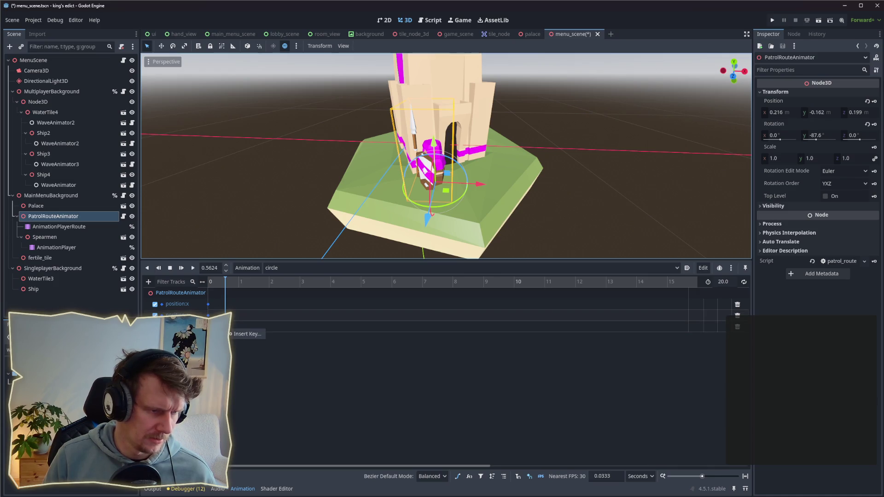
# Step: Key one track at the playhead, then reposition PatrolRouteAnimator with the playhead near 1.2 s
pyautogui.rightClick(229, 318)
pyautogui.click(247, 322)
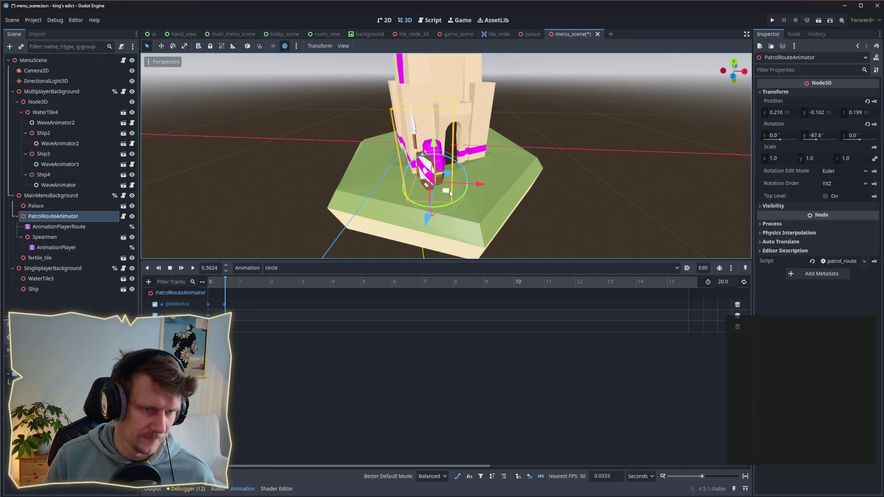
pyautogui.moveTo(449, 190); pyautogui.dragTo(408, 197)
pyautogui.moveTo(227, 283); pyautogui.dragTo(238, 284)
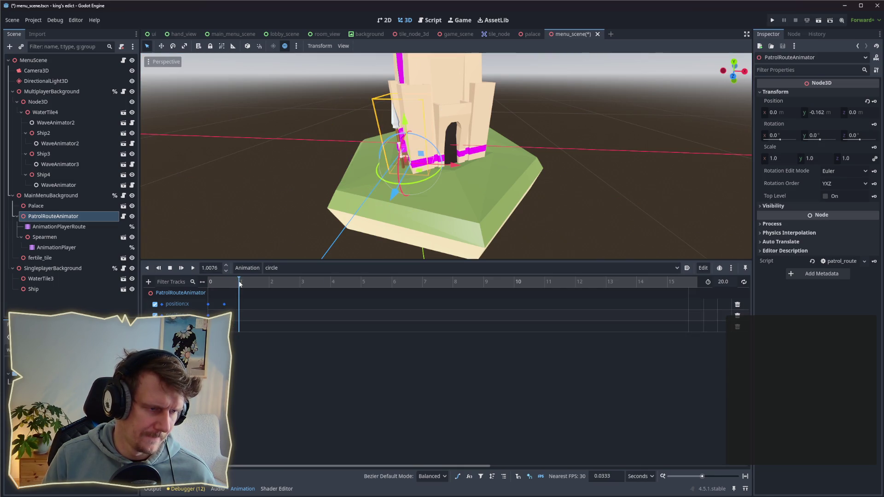
pyautogui.moveTo(239, 283); pyautogui.dragTo(243, 286)
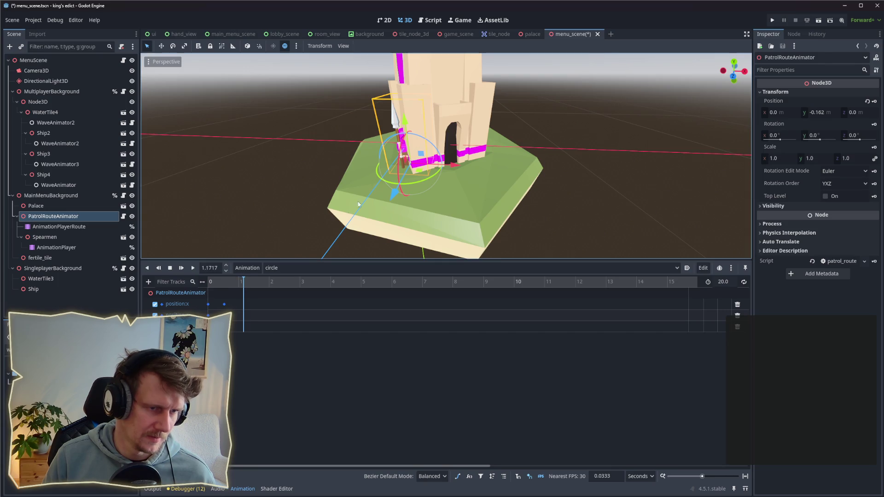
pyautogui.moveTo(424, 172); pyautogui.dragTo(412, 201)
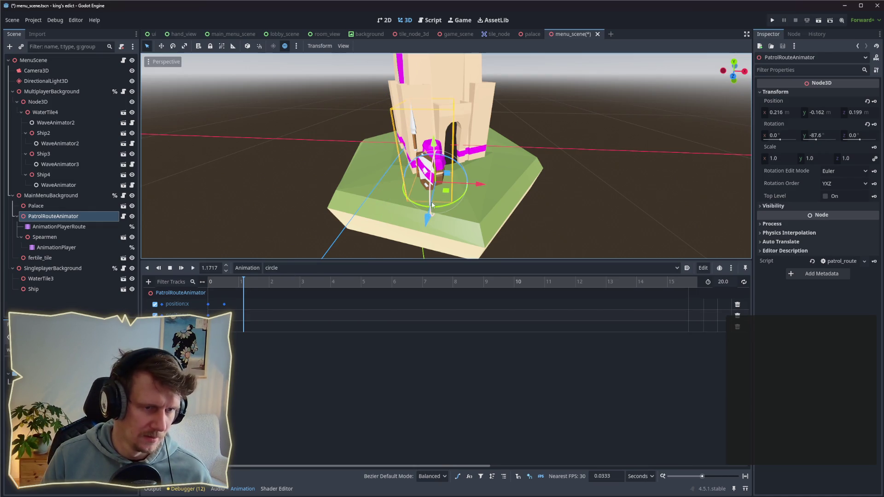
pyautogui.moveTo(441, 200); pyautogui.dragTo(393, 215)
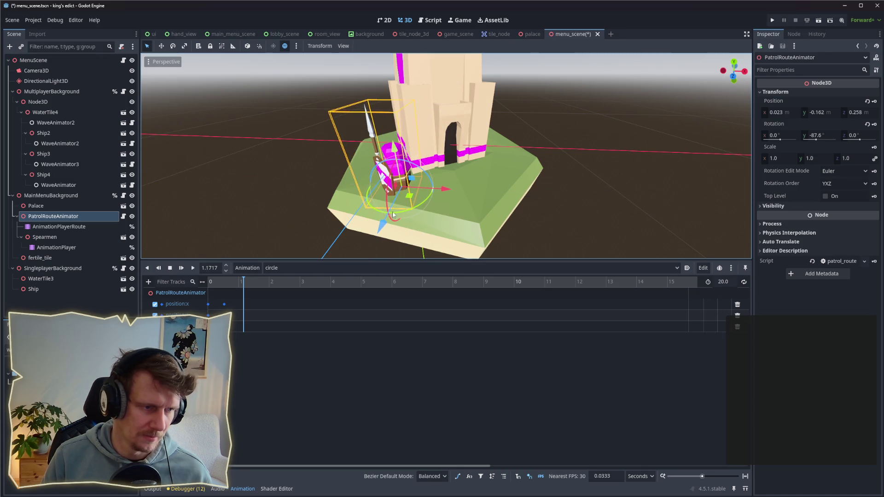
# Step: Insert keys at 1.17 s on PatrolRouteAnimator's three position tracks
pyautogui.rightClick(244, 308)
pyautogui.click(256, 311)
pyautogui.rightClick(245, 318)
pyautogui.click(251, 321)
pyautogui.rightClick(243, 328)
pyautogui.click(257, 330)
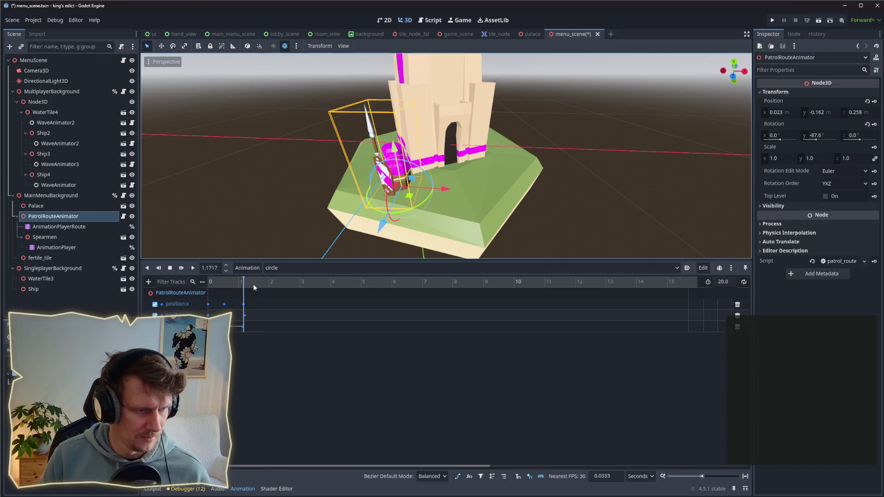
# Step: Advance the playhead, move PatrolRouteAnimator along X and rotate it about 116° on Y
pyautogui.moveTo(244, 286); pyautogui.dragTo(369, 294)
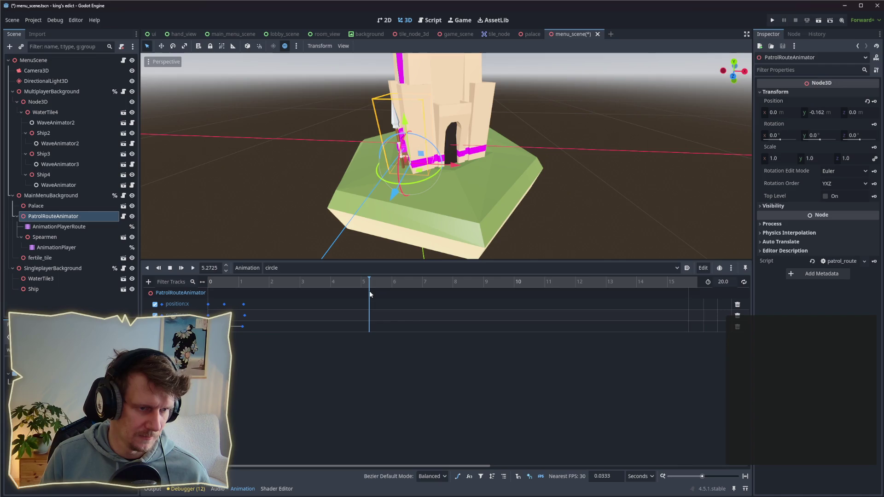
pyautogui.moveTo(386, 230)
pyautogui.mouseDown()
pyautogui.moveTo(407, 186)
pyautogui.moveTo(545, 219)
pyautogui.moveTo(490, 202)
pyautogui.moveTo(492, 186)
pyautogui.mouseUp()
pyautogui.click(492, 186)
pyautogui.press('r')
pyautogui.press('y')
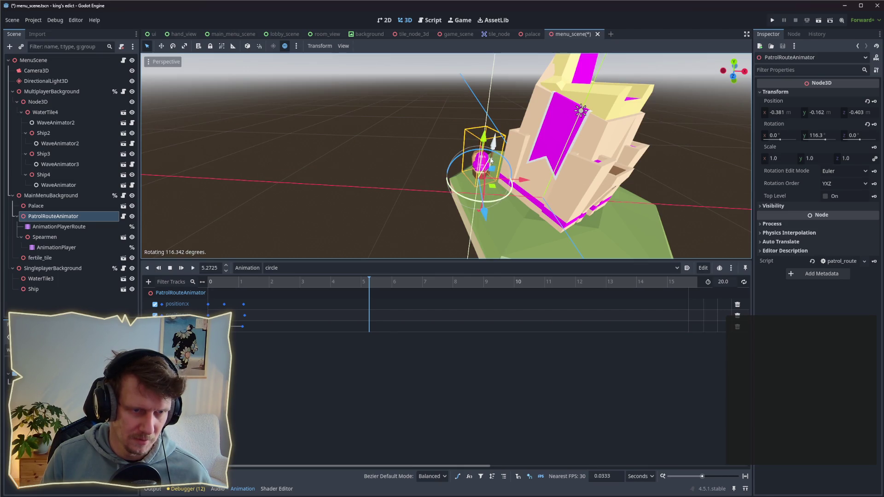
pyautogui.click(491, 161)
# Step: Key the new waypoint near 5.3 s on all three position tracks
pyautogui.rightClick(369, 304)
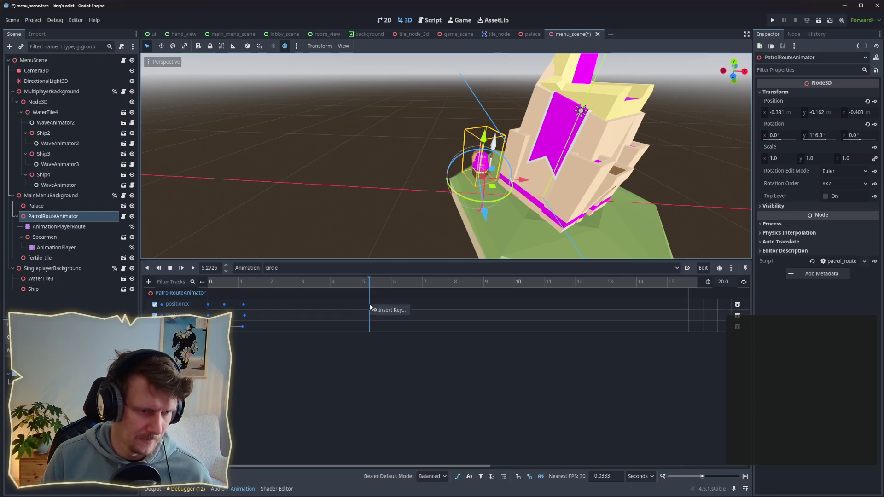
pyautogui.click(373, 311)
pyautogui.rightClick(369, 317)
pyautogui.click(374, 322)
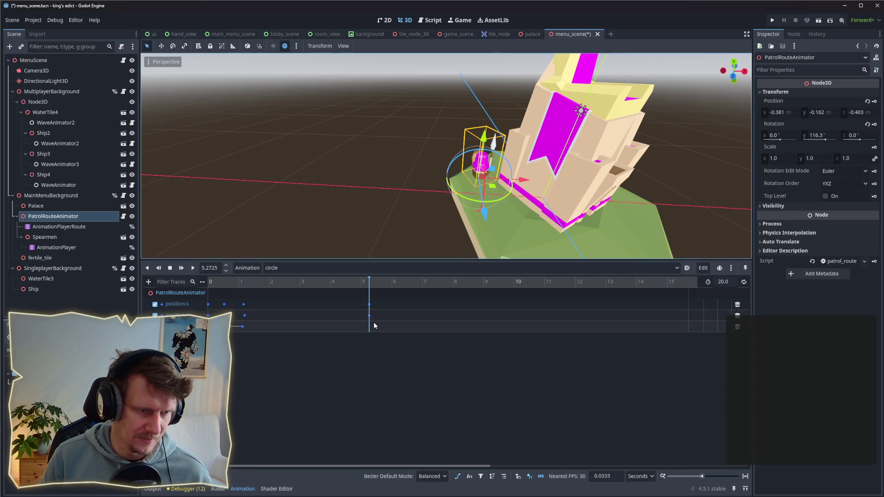
pyautogui.rightClick(368, 326)
pyautogui.click(379, 330)
# Step: Reposition PatrolRouteAnimator at about 5.4 s, check the keyed pose, and rewind to the start
pyautogui.moveTo(415, 217); pyautogui.dragTo(433, 230)
pyautogui.moveTo(370, 288); pyautogui.dragTo(374, 289)
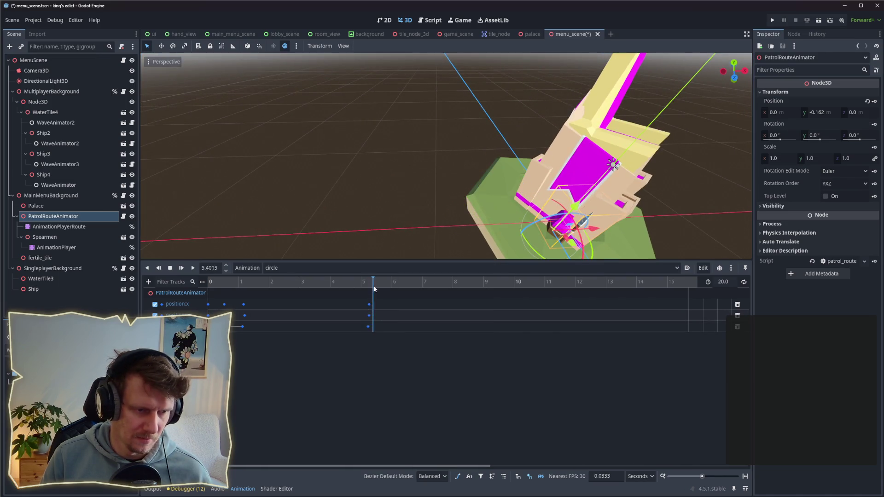
pyautogui.moveTo(575, 245)
pyautogui.mouseDown()
pyautogui.moveTo(523, 189)
pyautogui.moveTo(514, 193)
pyautogui.mouseUp()
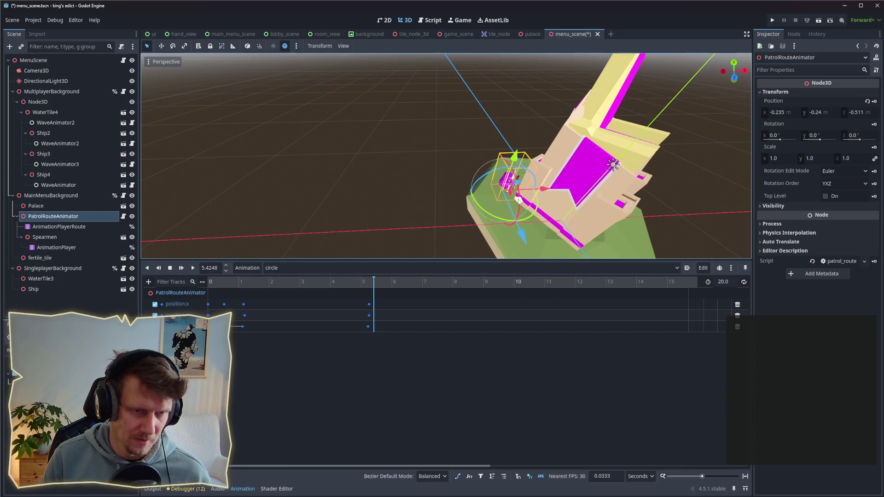
pyautogui.moveTo(372, 284); pyautogui.dragTo(374, 284)
pyautogui.moveTo(276, 284); pyautogui.dragTo(205, 288)
# Step: Delete a position track from AnimationPlayerRoute's RESET animation
pyautogui.press('f')
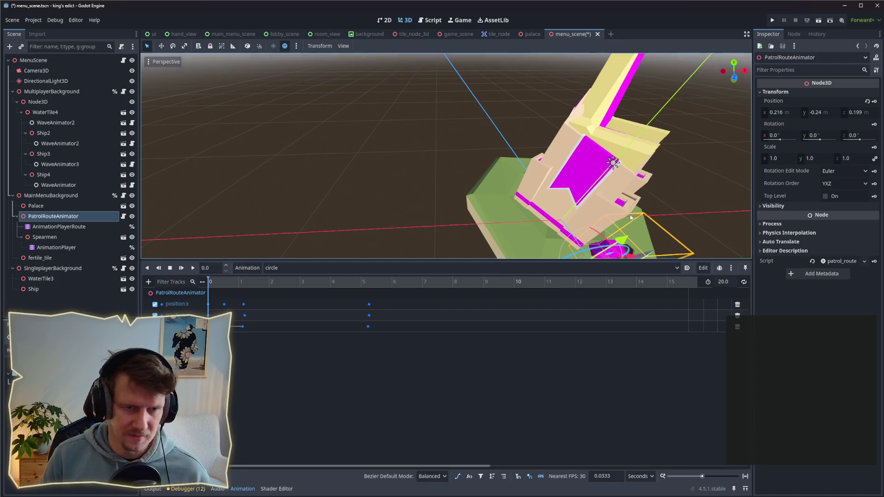
pyautogui.scroll(-5, 549, 184)
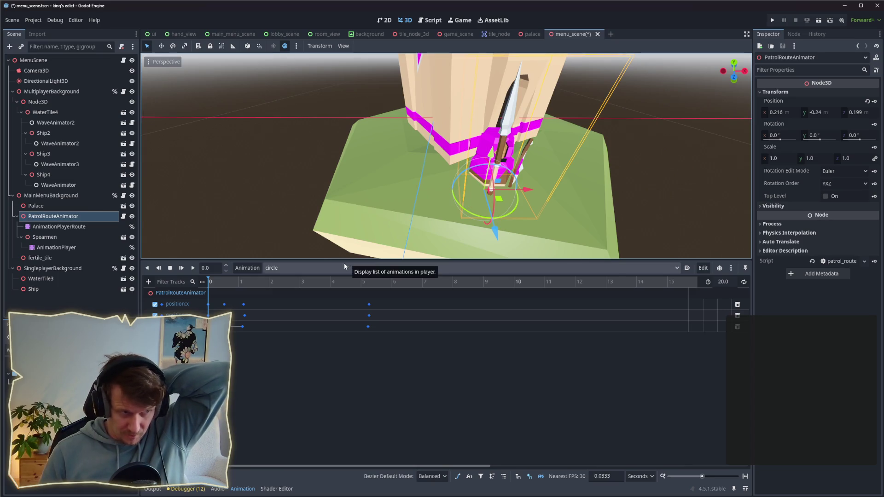
pyautogui.click(90, 225)
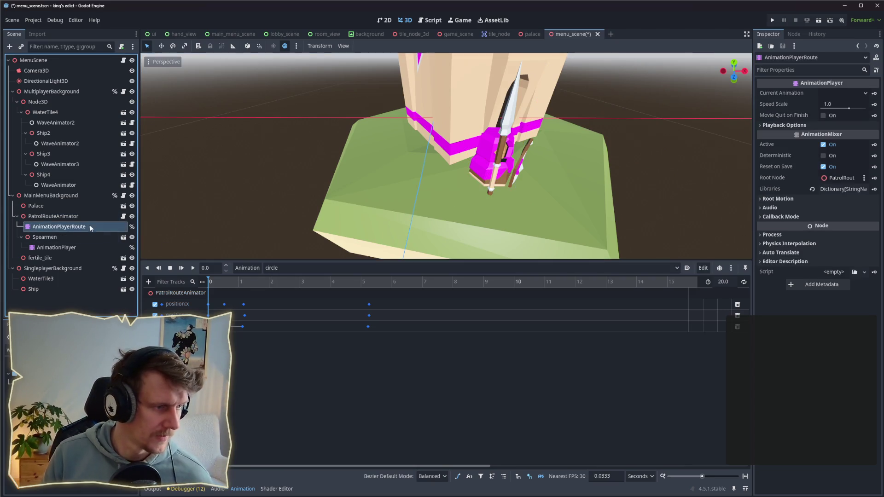
pyautogui.click(300, 265)
pyautogui.click(294, 279)
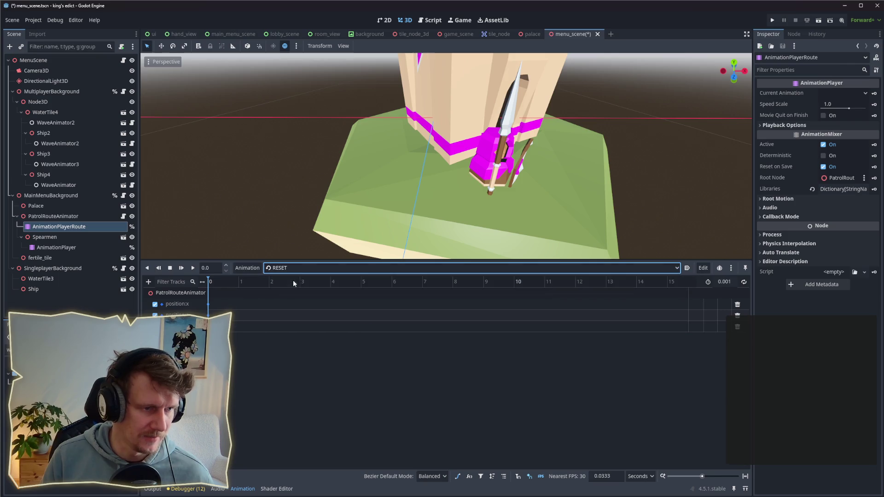
pyautogui.click(208, 305)
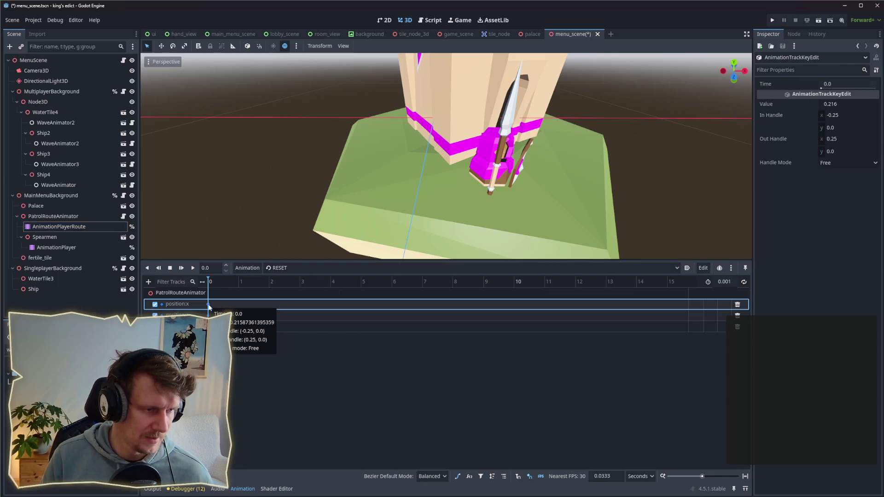
pyautogui.click(738, 317)
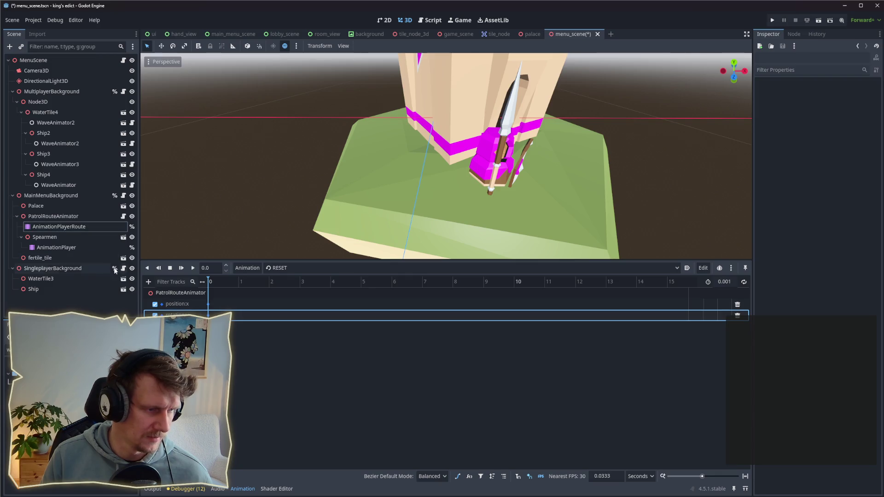
# Step: Back in the circle animation, set PatrolRouteAnimator's Position y to 0
pyautogui.click(283, 270)
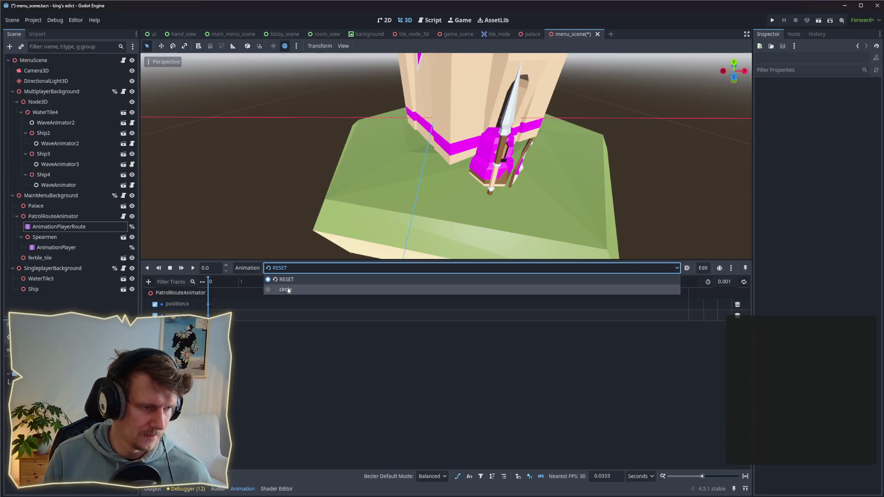
pyautogui.click(286, 289)
pyautogui.click(104, 216)
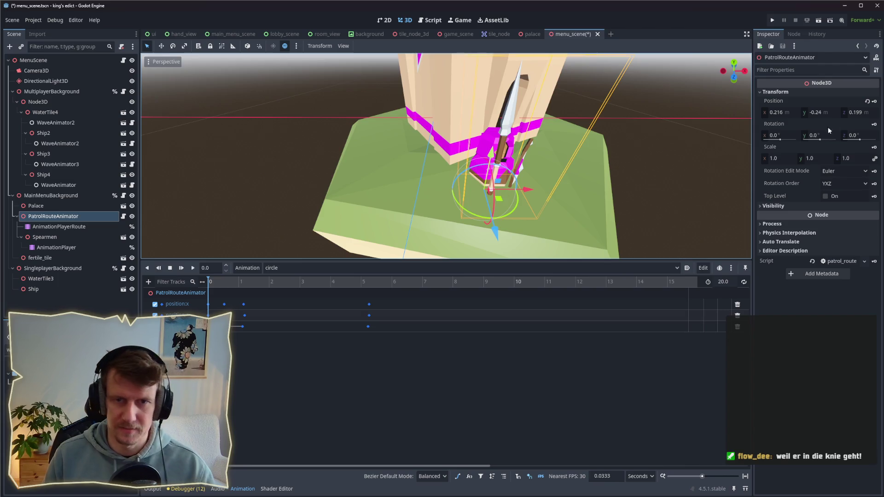
pyautogui.click(822, 113)
pyautogui.write('0')
pyautogui.press('Return')
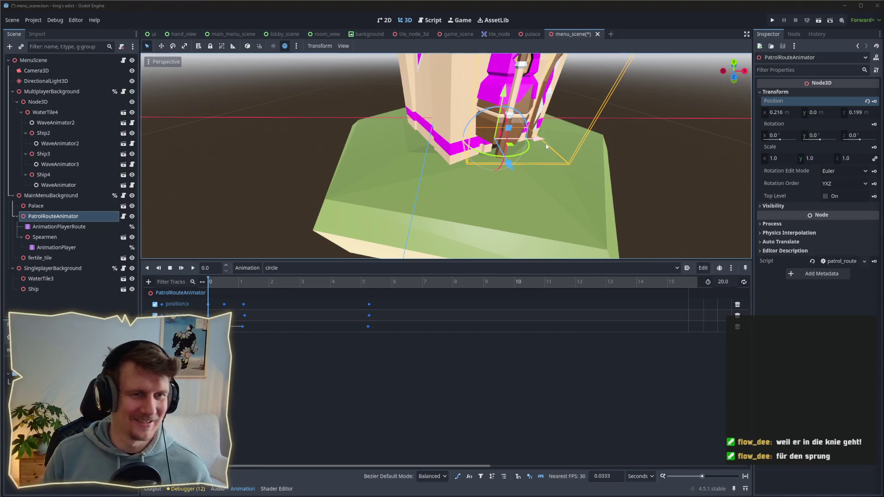
# Step: Play the circle patrol route from the start to watch it, then stop and rewind
pyautogui.moveTo(460, 152); pyautogui.dragTo(532, 147)
pyautogui.click(79, 227)
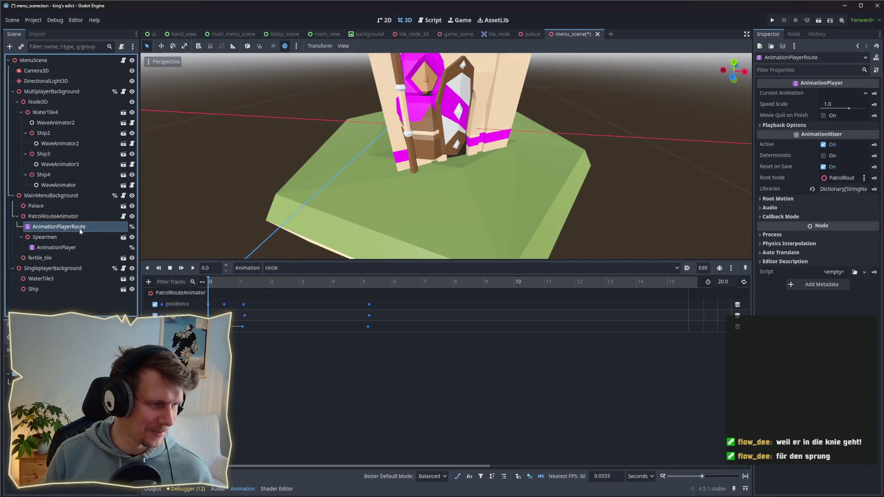
pyautogui.click(192, 268)
pyautogui.moveTo(220, 233)
pyautogui.mouseDown()
pyautogui.moveTo(349, 165)
pyautogui.moveTo(336, 175)
pyautogui.mouseUp()
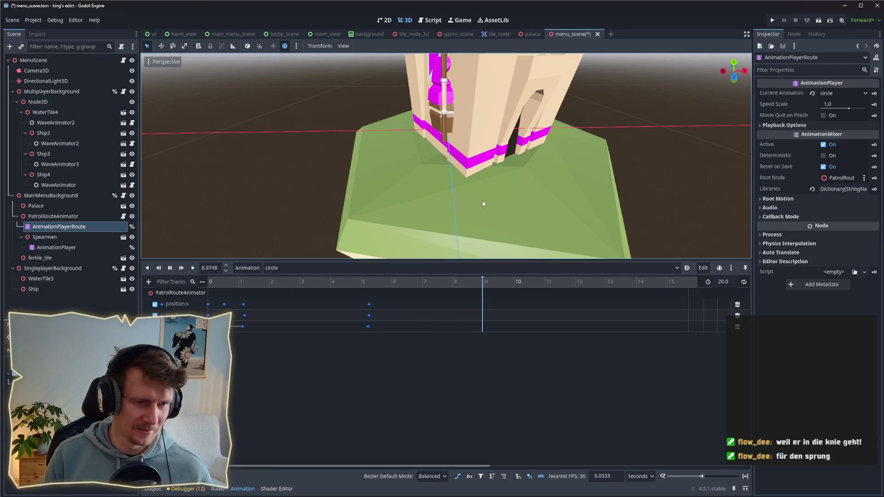
pyautogui.moveTo(482, 202); pyautogui.dragTo(482, 213)
pyautogui.scroll(-5, 482, 213)
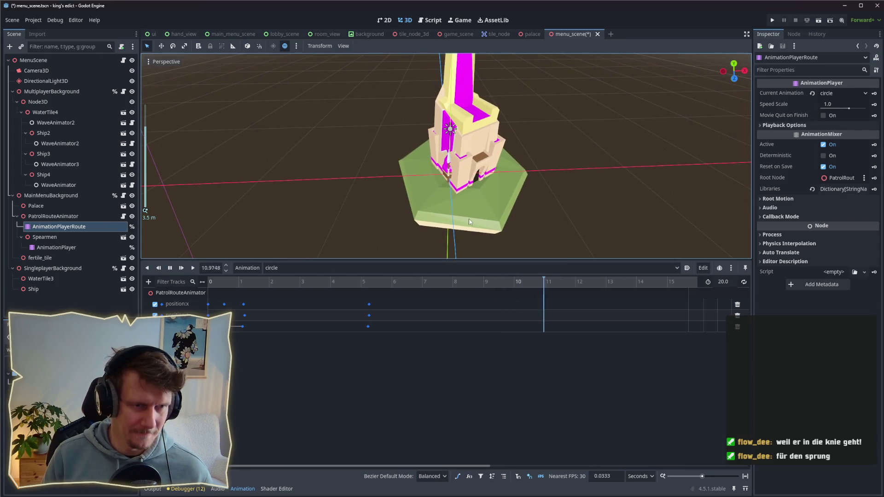
pyautogui.click(170, 268)
pyautogui.moveTo(604, 282); pyautogui.dragTo(183, 293)
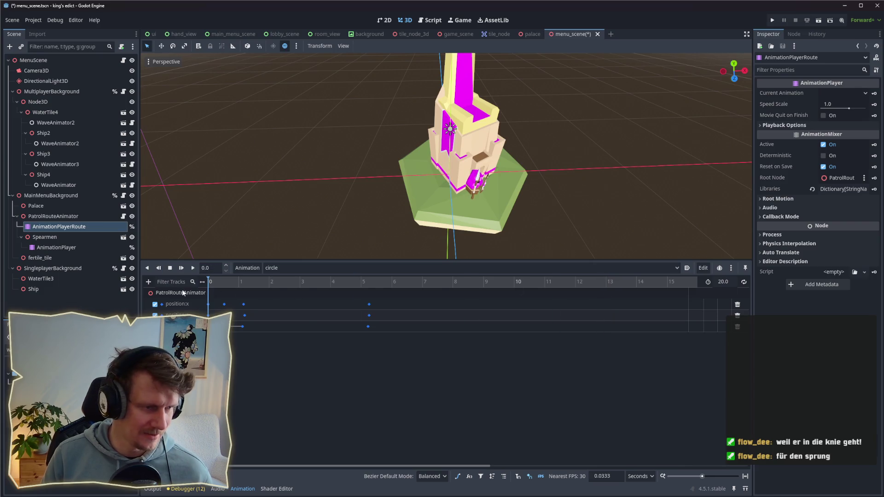
pyautogui.click(193, 268)
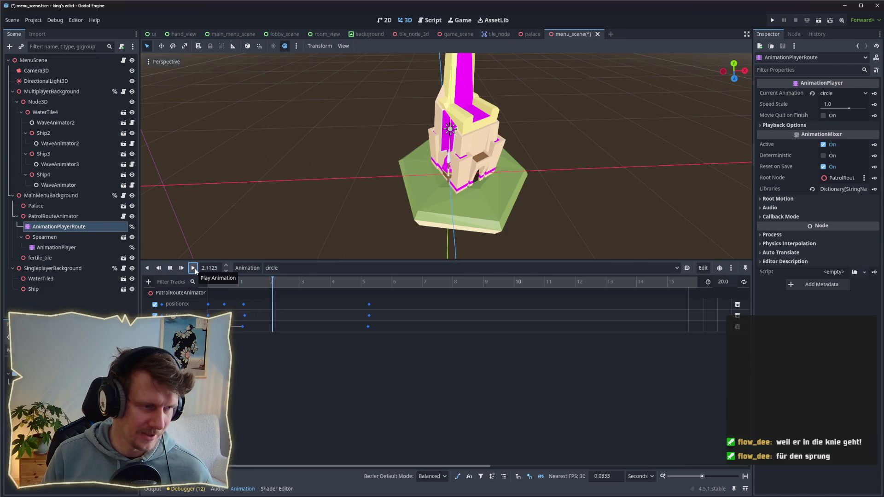
pyautogui.click(173, 268)
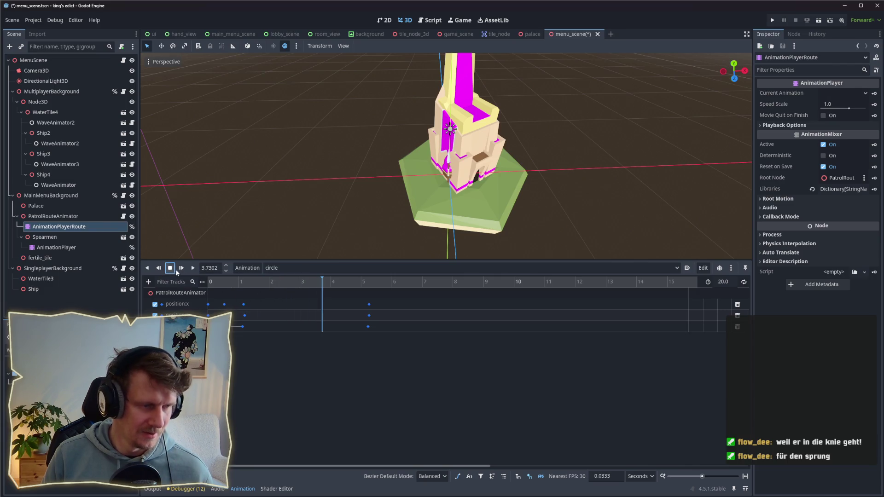
pyautogui.moveTo(321, 286); pyautogui.dragTo(208, 285)
# Step: Select the Spearmen's hoppeln AnimationPlayer and the Spearmen node
pyautogui.scroll(3, 471, 207)
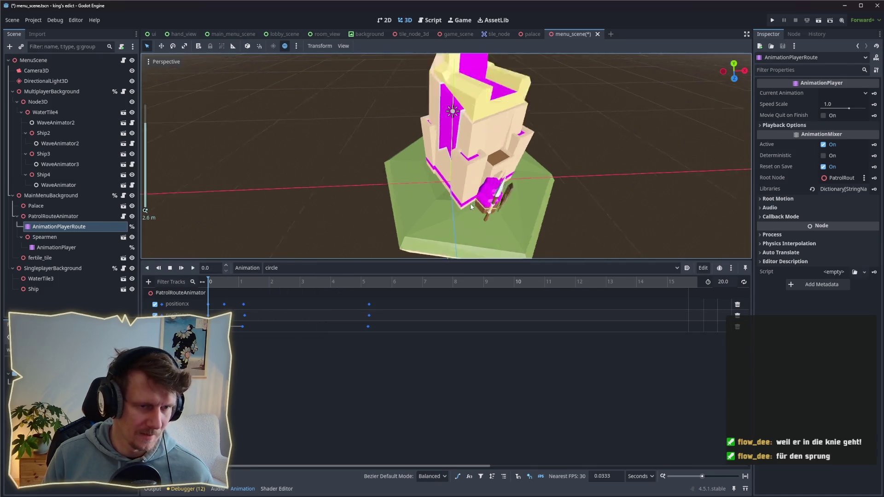
pyautogui.scroll(5, 470, 203)
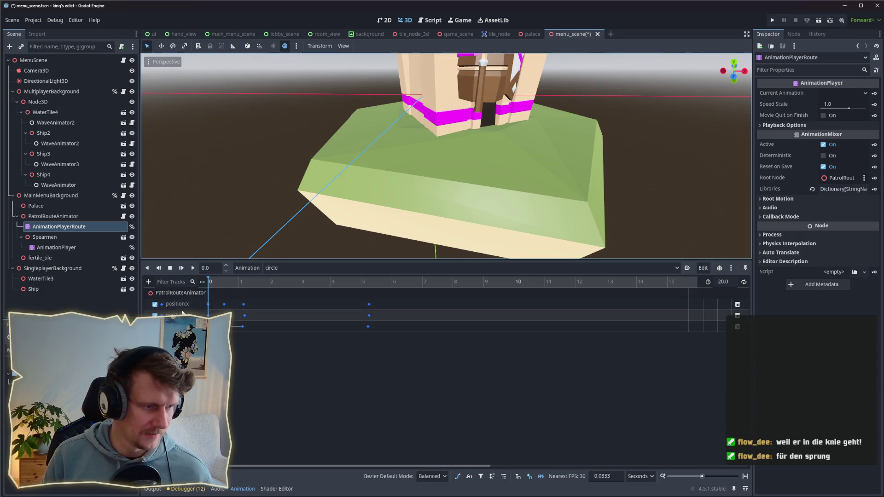
pyautogui.click(60, 216)
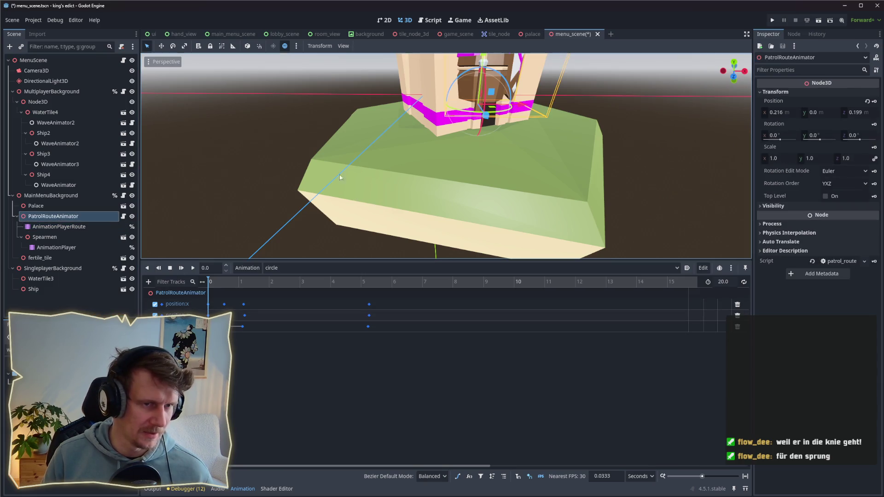
pyautogui.click(67, 248)
pyautogui.click(55, 237)
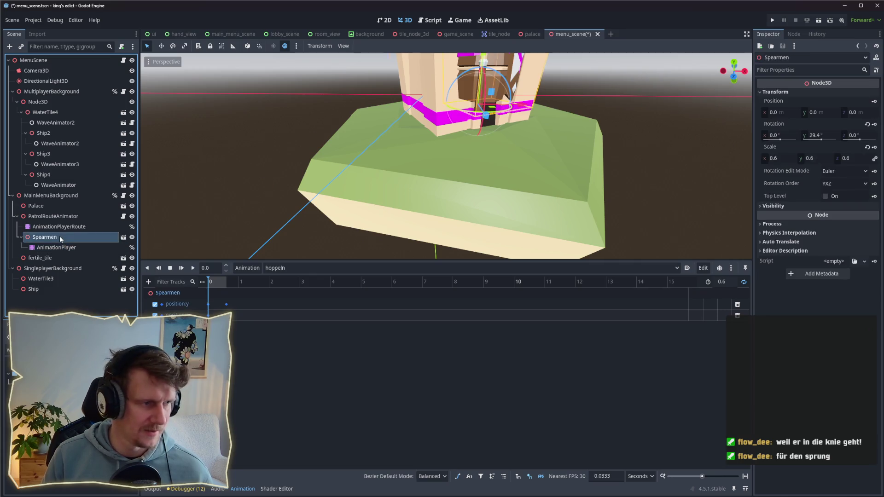